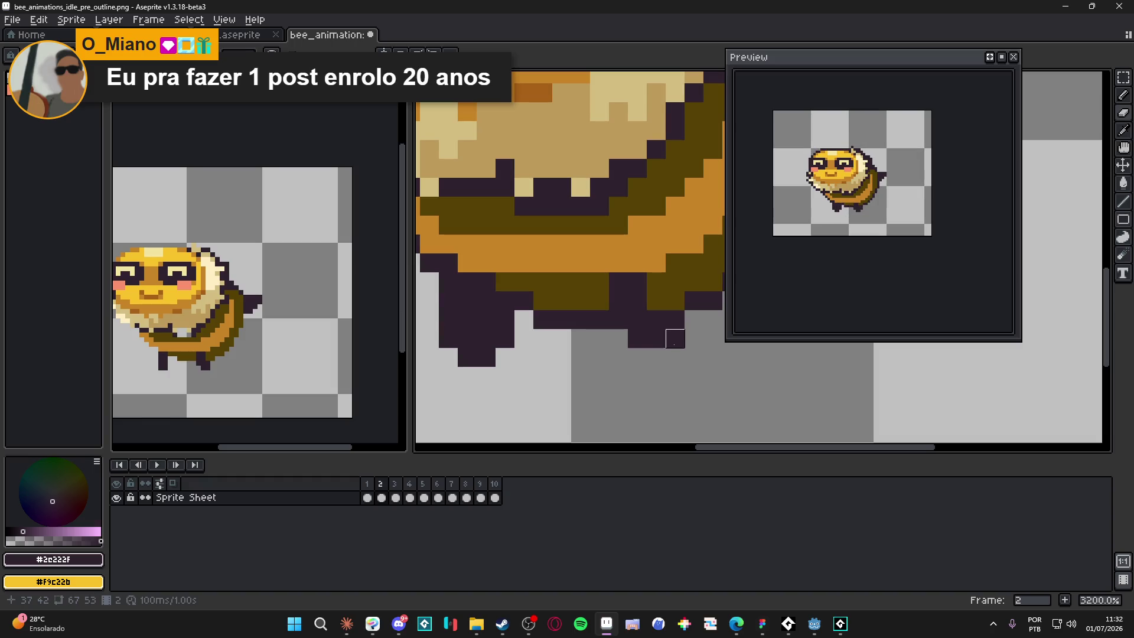
# - Undo the last stroke and erase stray dark pixels from the bee's lower outline on frame 2
pyautogui.hotkey('ctrl', 'z')
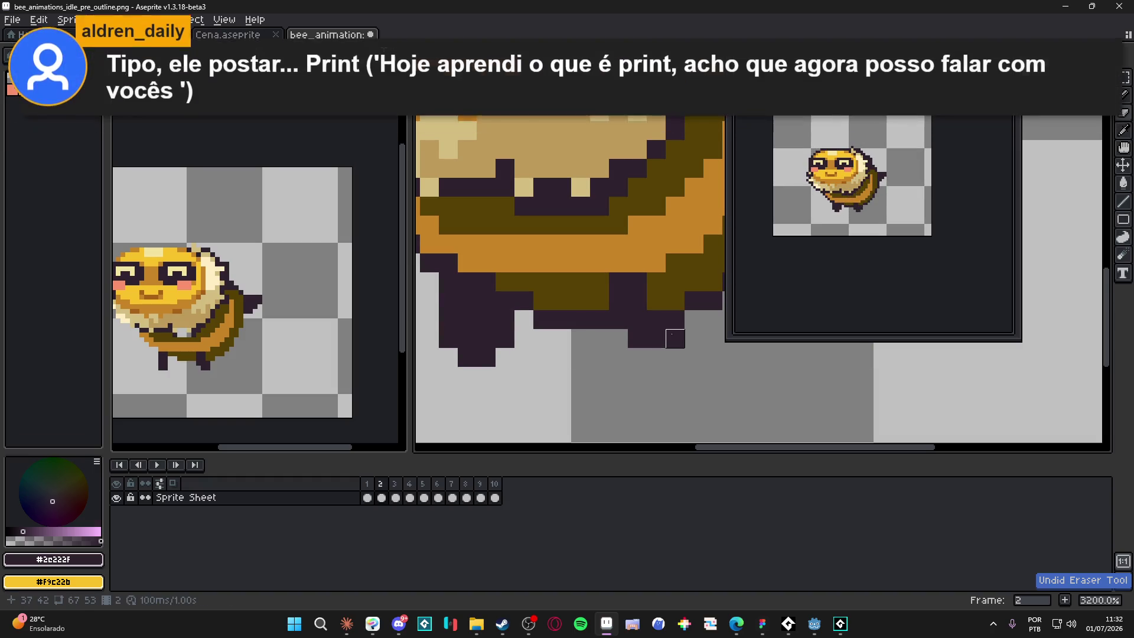
pyautogui.moveTo(505, 320)
pyautogui.mouseDown()
pyautogui.moveTo(503, 337)
pyautogui.moveTo(467, 358)
pyautogui.moveTo(448, 338)
pyautogui.moveTo(448, 302)
pyautogui.mouseUp()
pyautogui.scroll(-4, 449, 301)
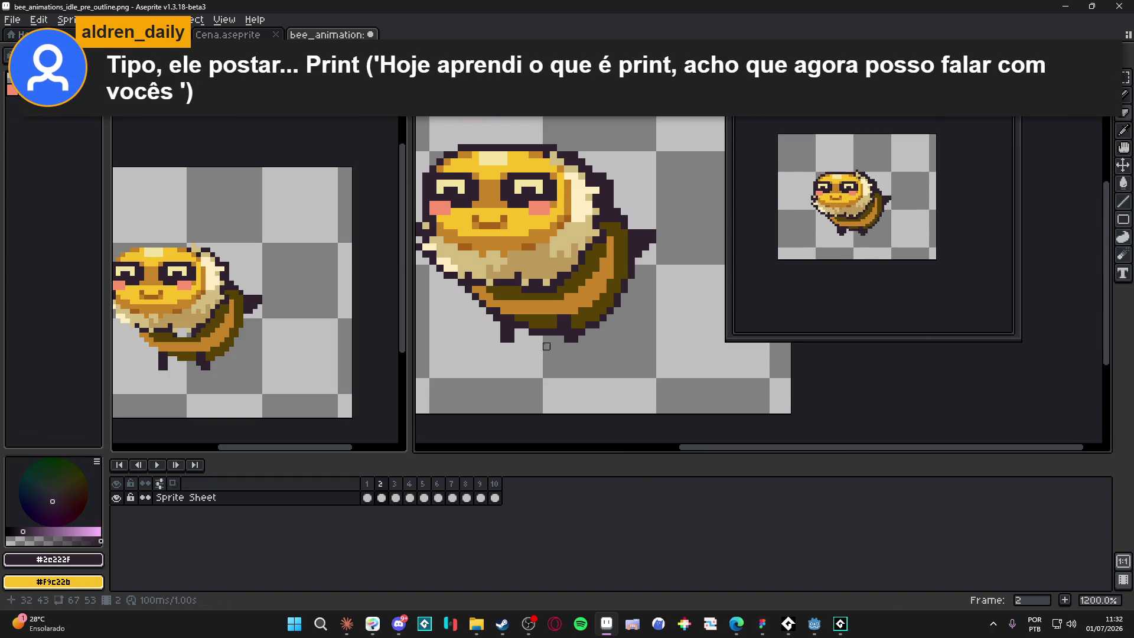
pyautogui.scroll(3, 490, 347)
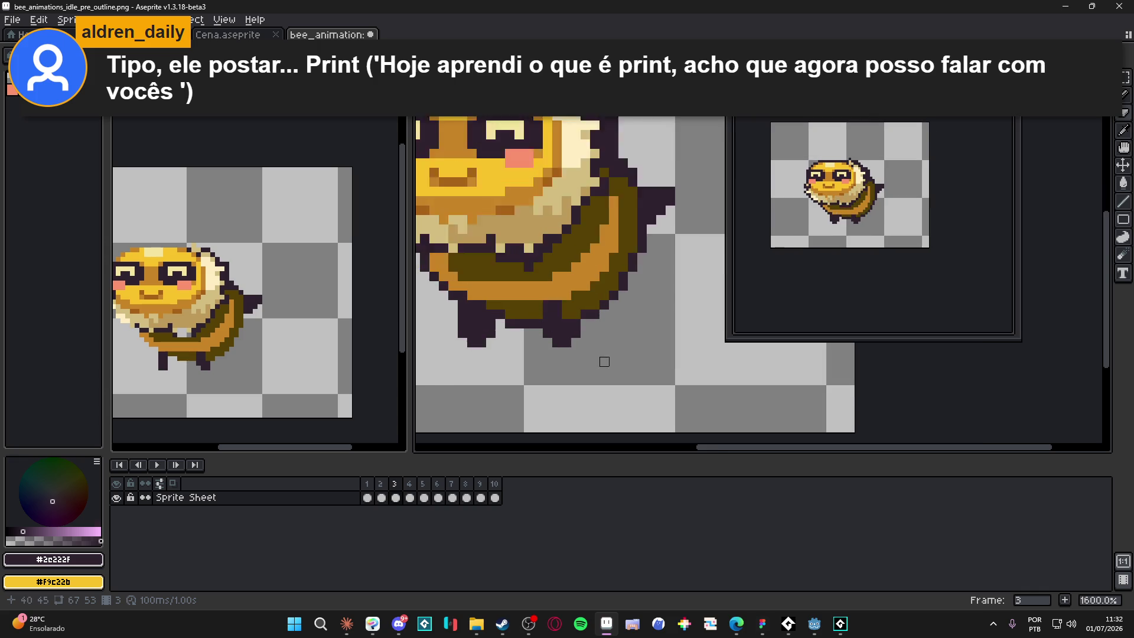
# - On frame 3, erase the dark outline pixels along the bee's lower-left leg
pyautogui.press('.')
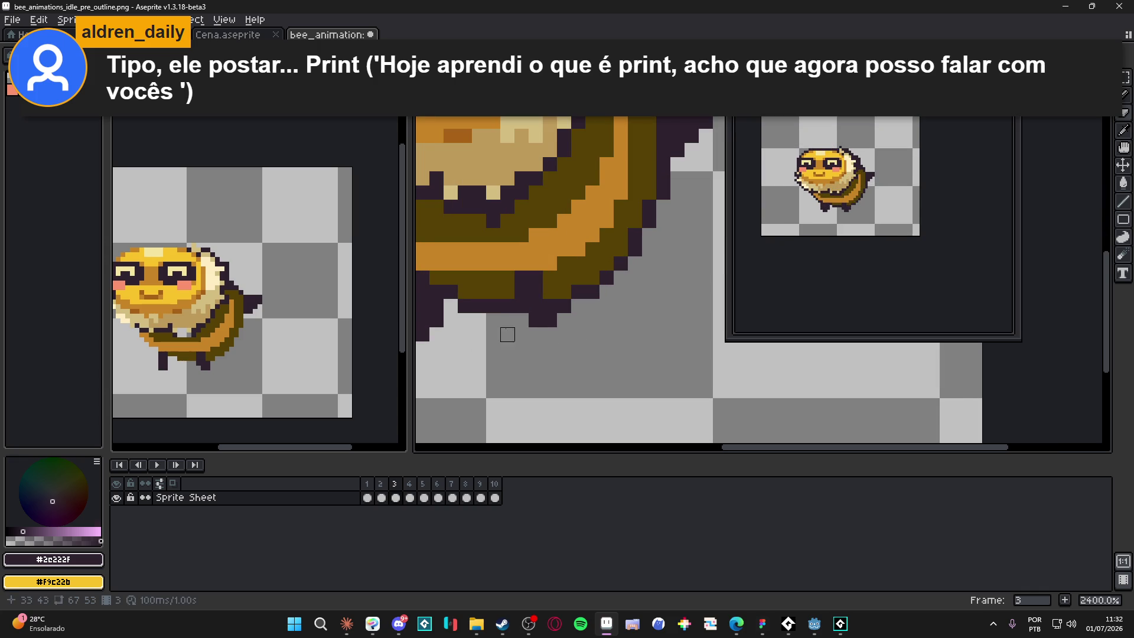
pyautogui.moveTo(507, 327); pyautogui.dragTo(609, 349)
pyautogui.click(599, 355)
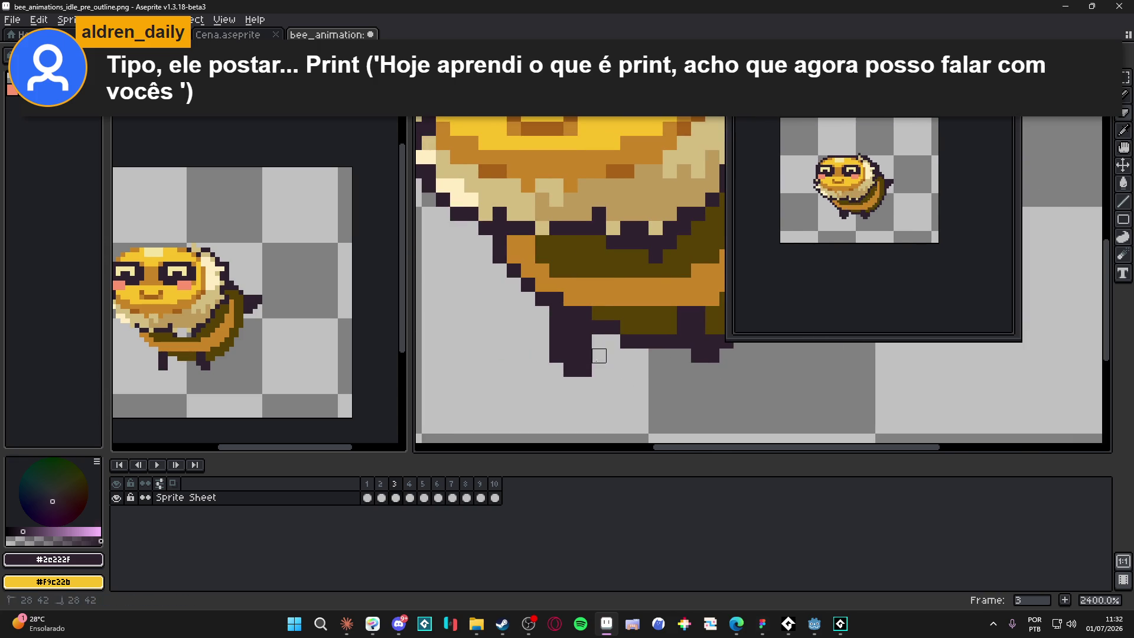
pyautogui.click(570, 371)
pyautogui.click(556, 354)
pyautogui.moveTo(556, 349); pyautogui.dragTo(556, 313)
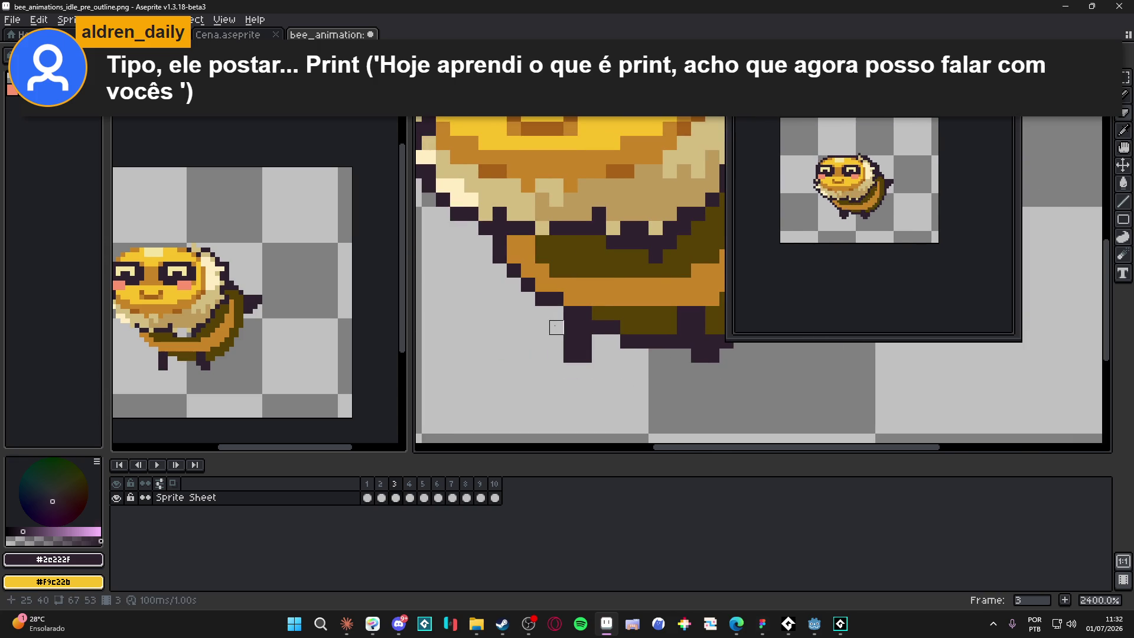
pyautogui.scroll(-3, 555, 390)
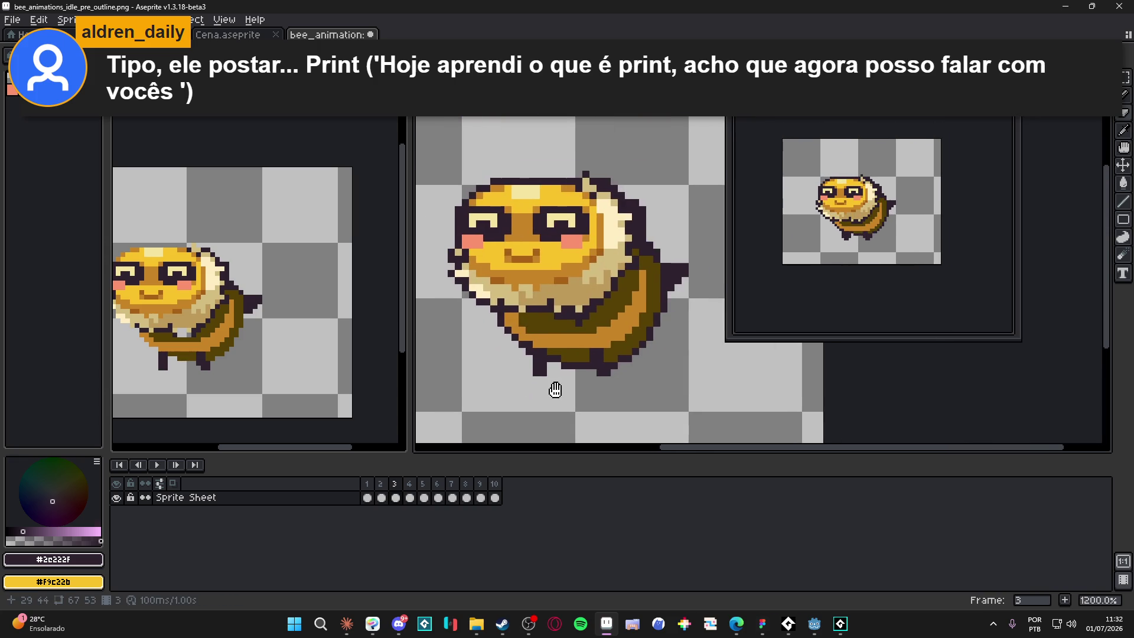
pyautogui.scroll(1, 555, 390)
# - Erase dark pixels under the lower-right leg on frame 4 and along the leg edge on frame 5
pyautogui.click(410, 498)
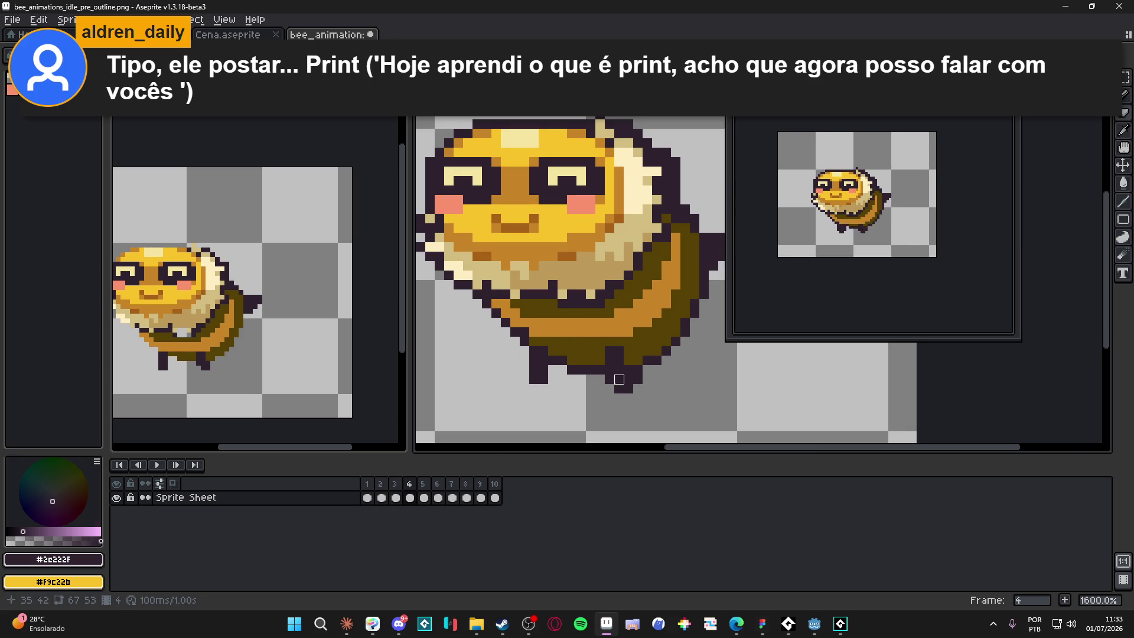
pyautogui.moveTo(609, 379)
pyautogui.mouseDown()
pyautogui.moveTo(619, 389)
pyautogui.moveTo(638, 379)
pyautogui.mouseUp()
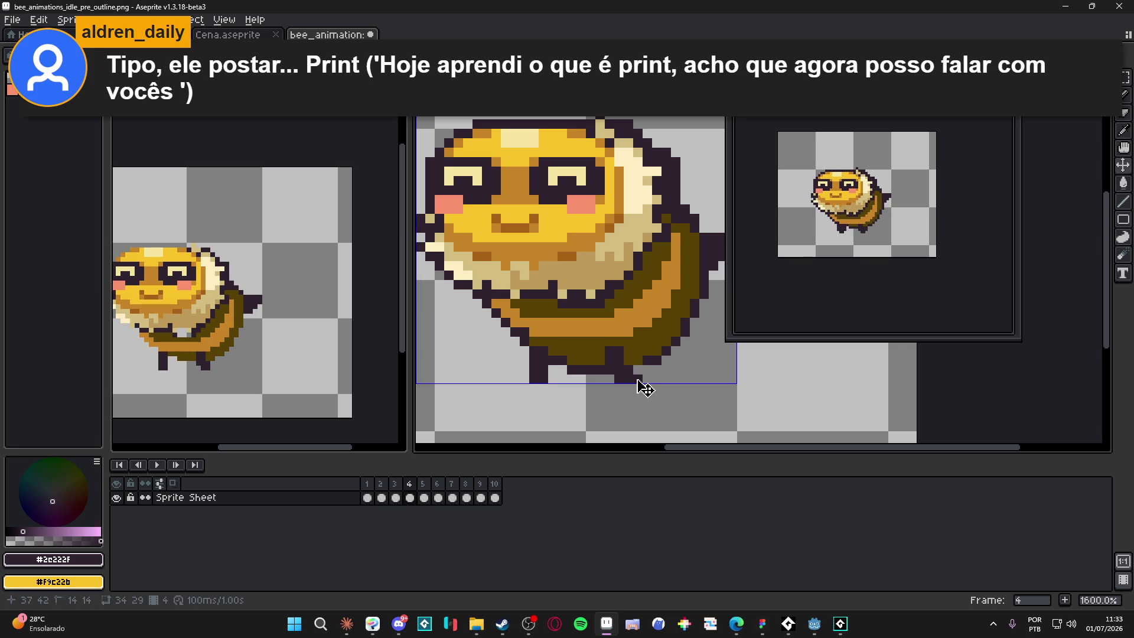
pyautogui.press('Right')
pyautogui.scroll(2, 629, 379)
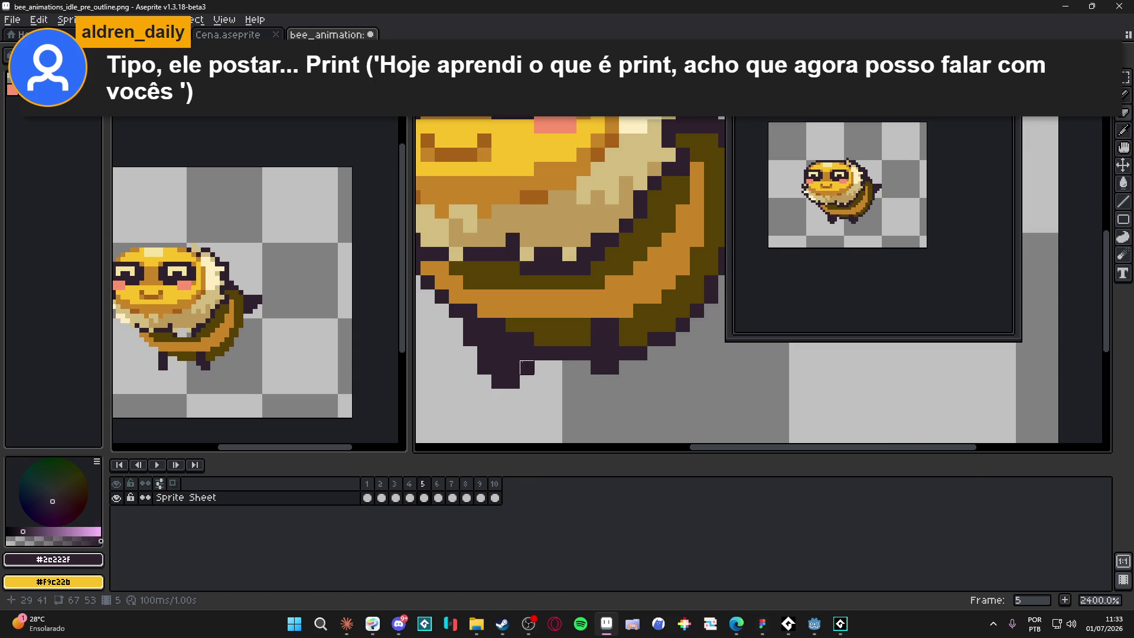
pyautogui.click(512, 382)
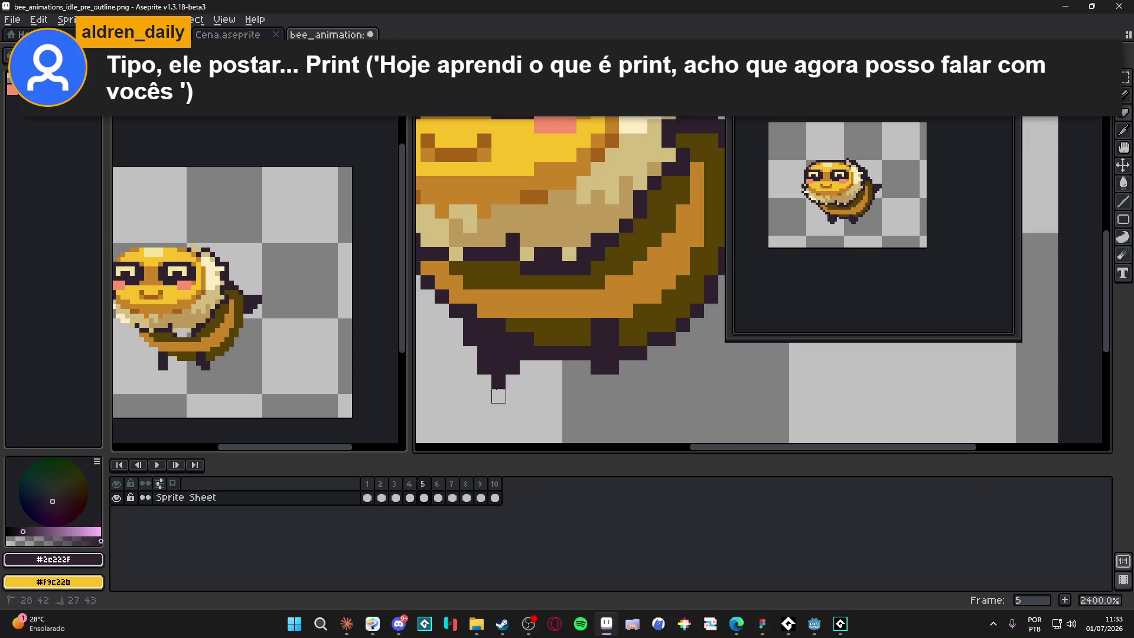
pyautogui.click(484, 368)
pyautogui.click(471, 338)
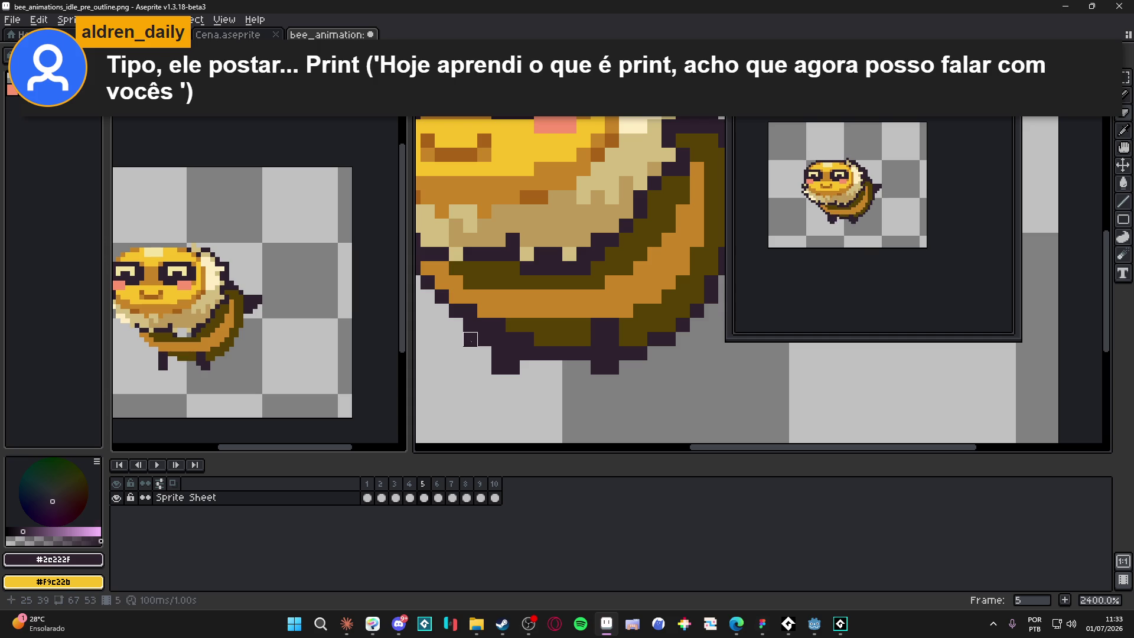
pyautogui.click(470, 324)
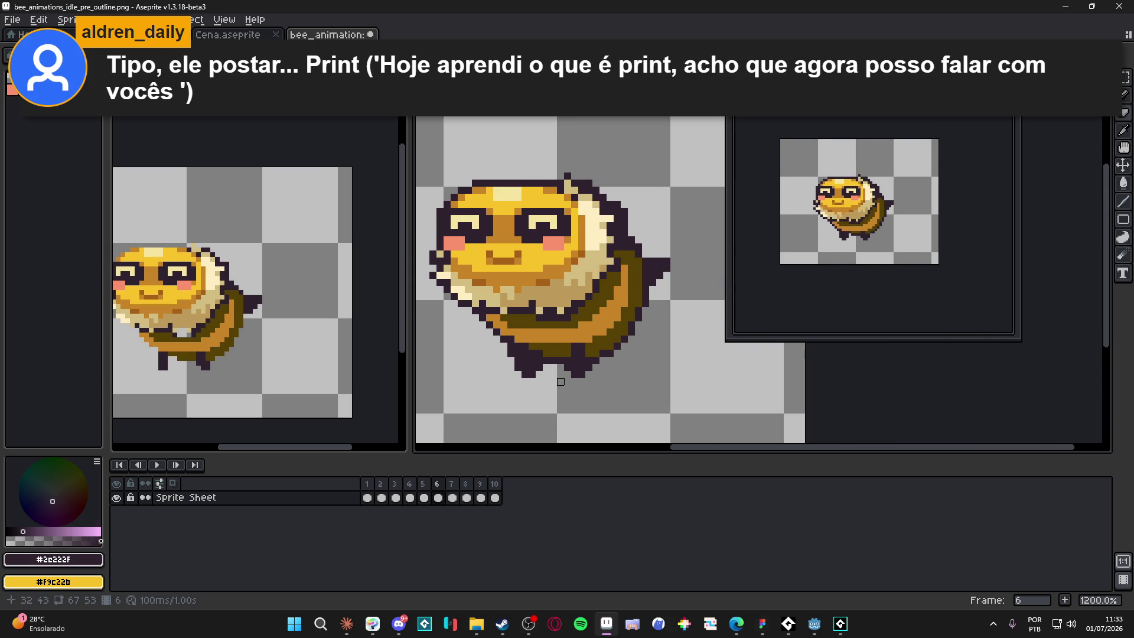
# - Erase the dark leg outline pixels on frame 6 and along the bee's bottom edge on frame 7
pyautogui.press('Right')
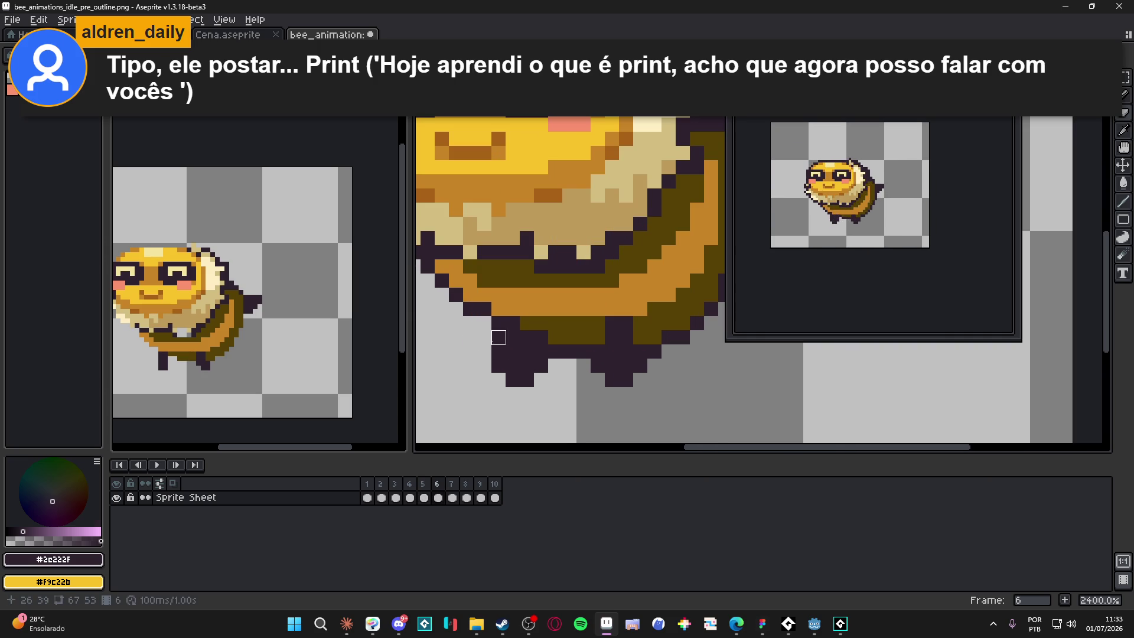
pyautogui.click(499, 366)
pyautogui.click(520, 380)
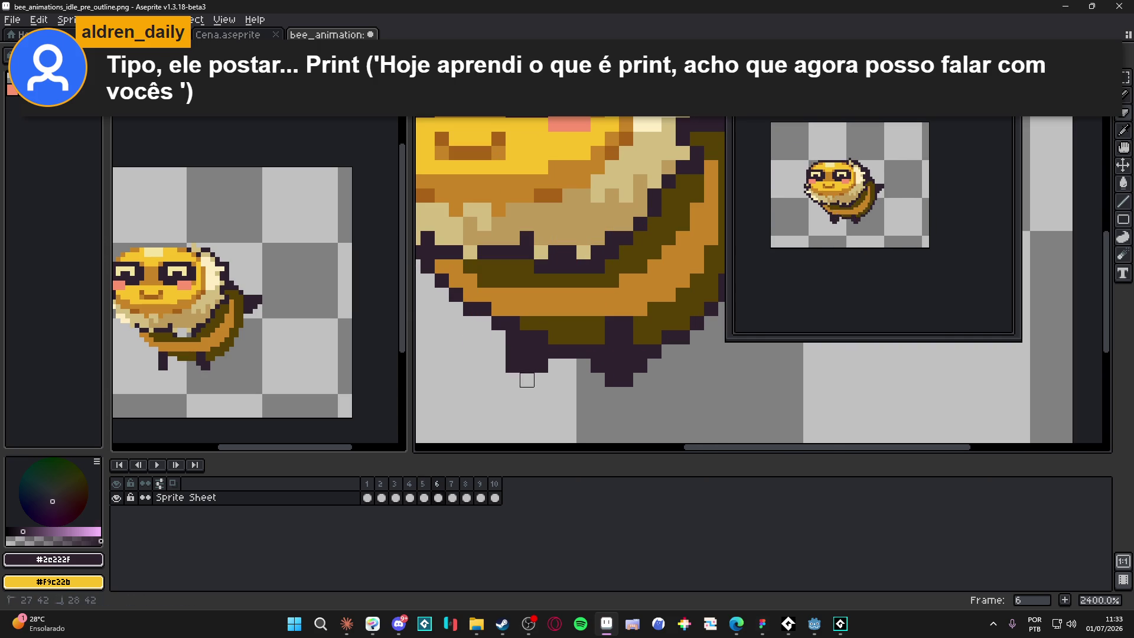
pyautogui.click(541, 365)
pyautogui.scroll(-2, 583, 379)
pyautogui.scroll(2, 585, 378)
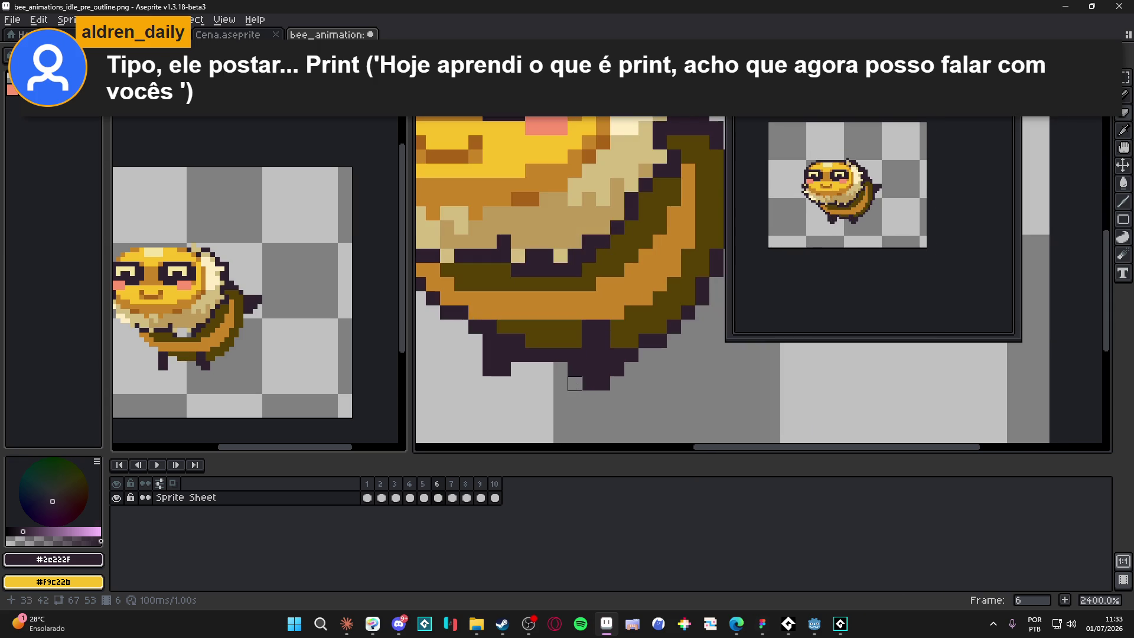
pyautogui.scroll(-1, 617, 384)
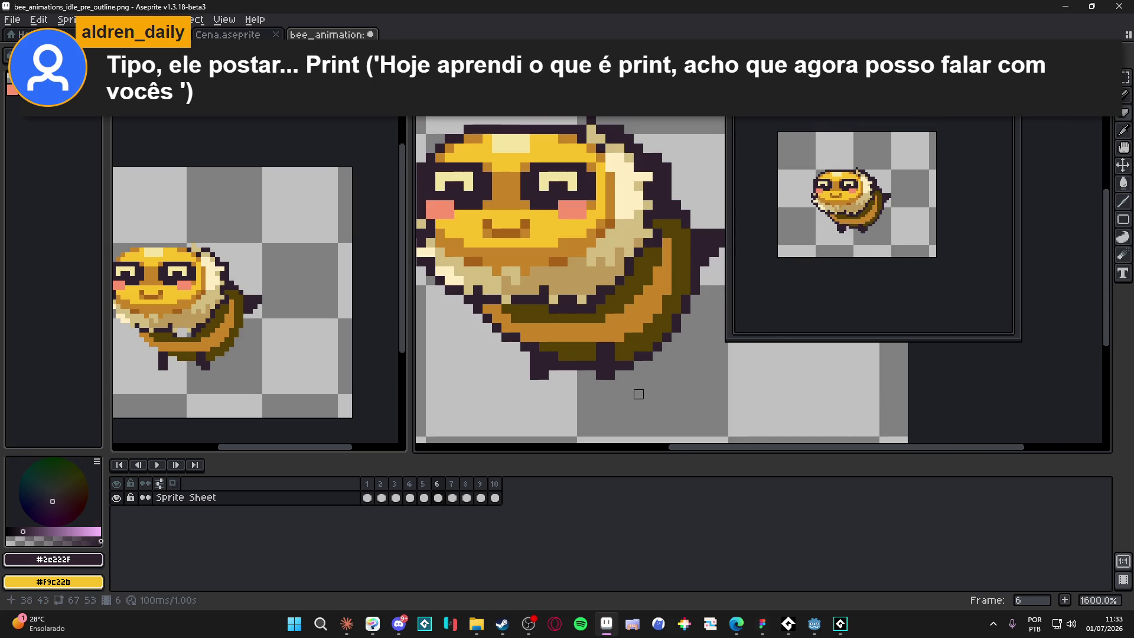
pyautogui.press('Right')
pyautogui.scroll(1, 619, 374)
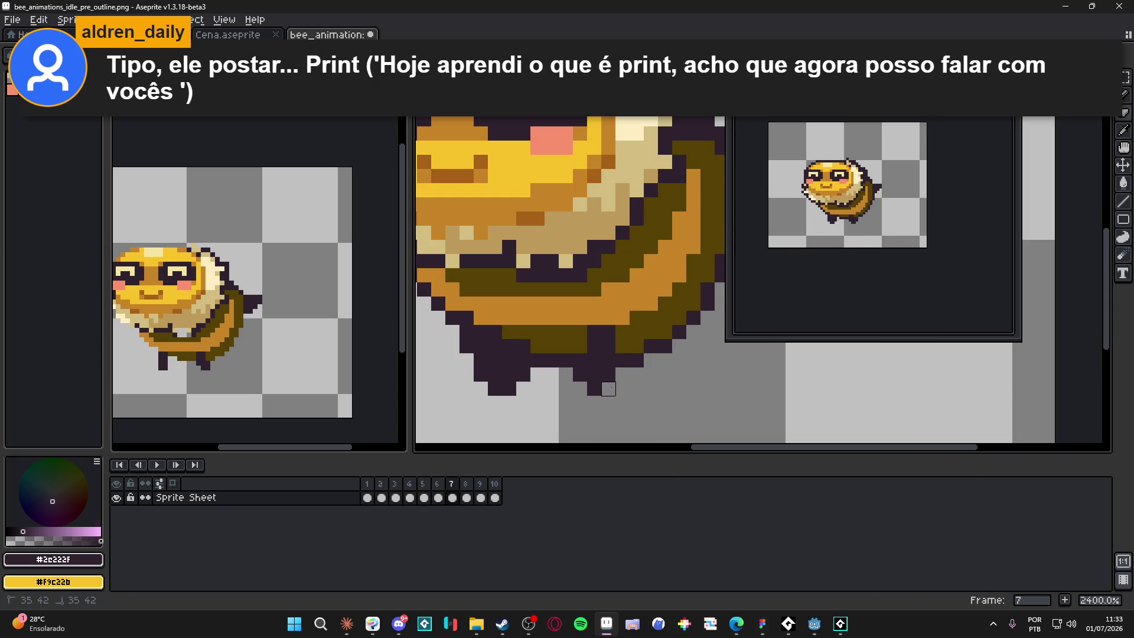
pyautogui.moveTo(581, 375)
pyautogui.mouseDown()
pyautogui.moveTo(523, 374)
pyautogui.moveTo(495, 389)
pyautogui.moveTo(466, 332)
pyautogui.mouseUp()
# - Go through frame 8, then erase dark pixels at frame 9's lower-left and bottom edges
pyautogui.scroll(-3, 536, 380)
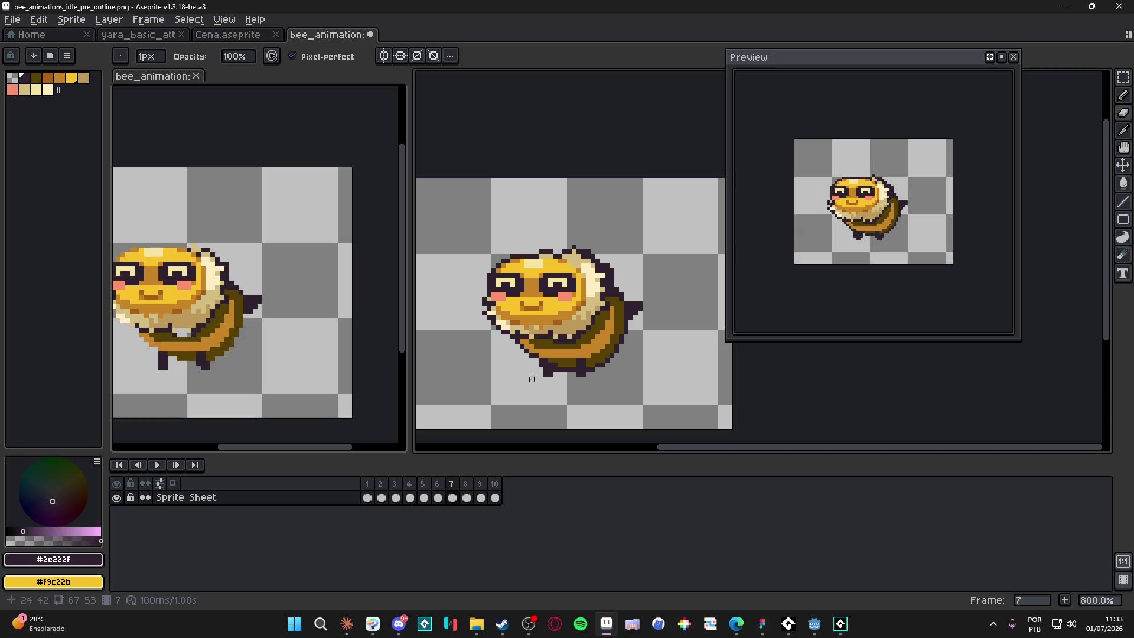
pyautogui.scroll(-1, 553, 363)
pyautogui.scroll(5, 565, 361)
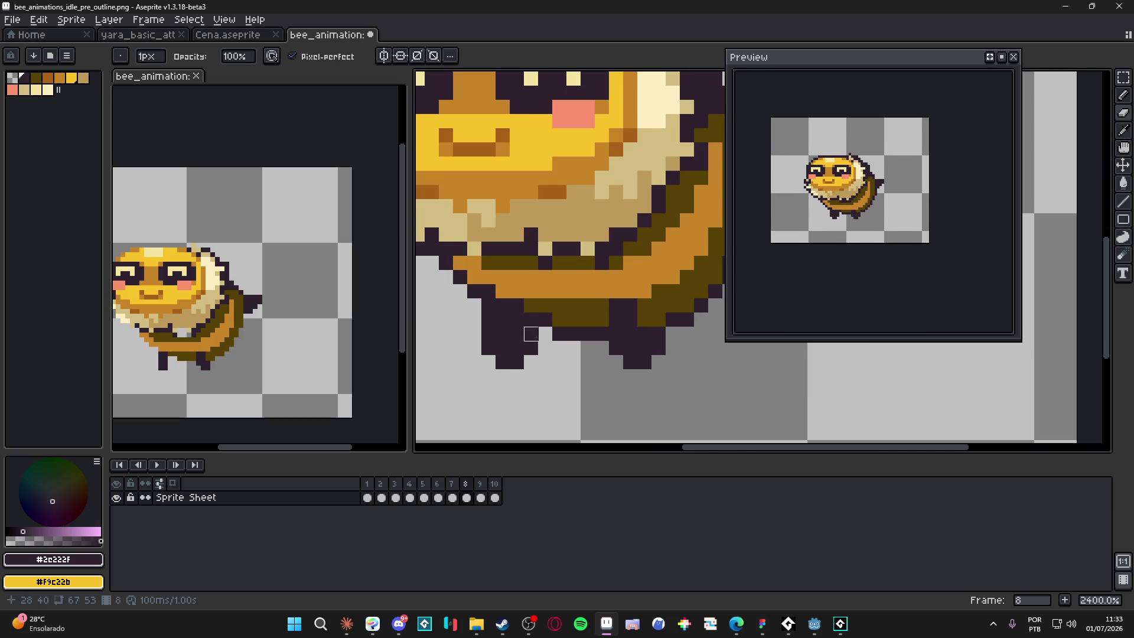
pyautogui.press('Right')
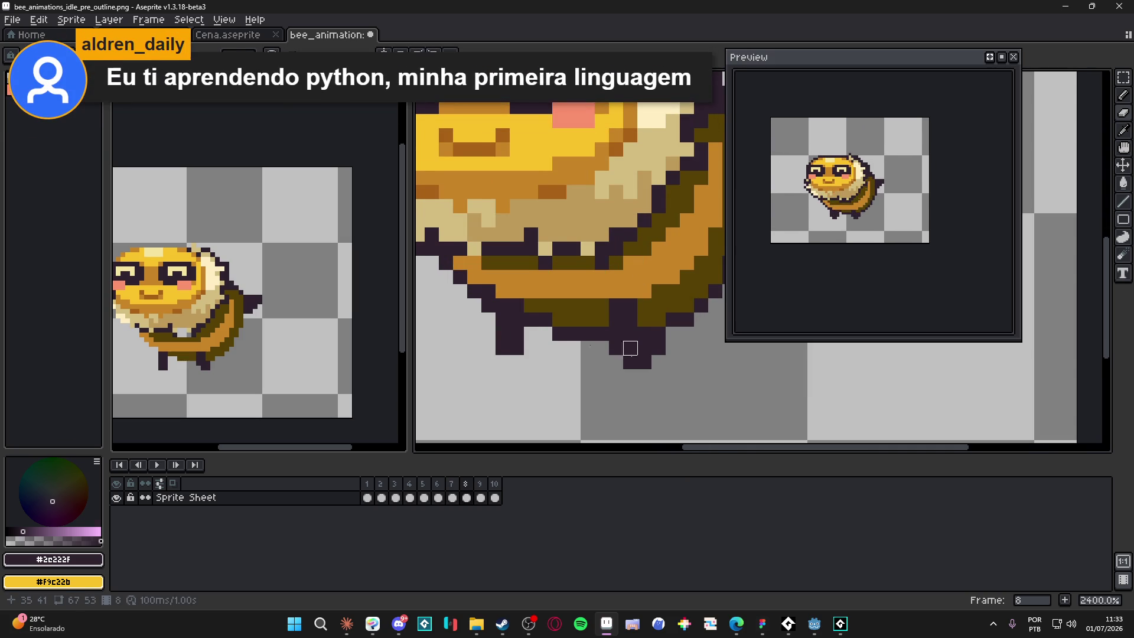
pyautogui.hscroll(1, 591, 343)
pyautogui.hscroll(1, 643, 350)
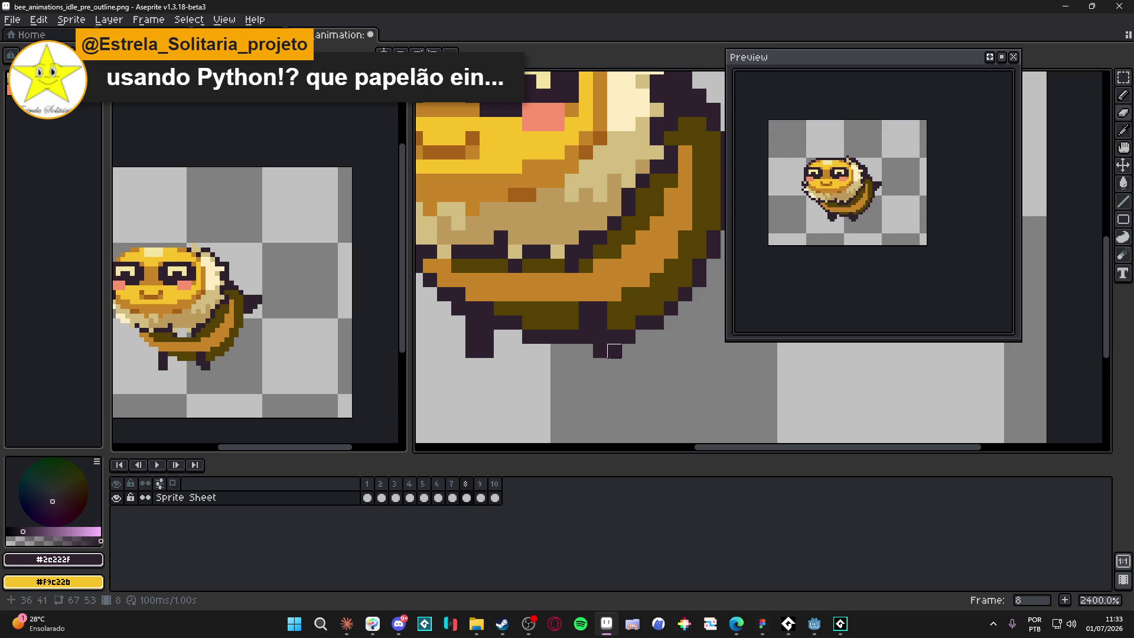
pyautogui.press('.')
pyautogui.moveTo(501, 337)
pyautogui.mouseDown()
pyautogui.moveTo(502, 362)
pyautogui.moveTo(470, 362)
pyautogui.moveTo(459, 336)
pyautogui.mouseUp()
pyautogui.moveTo(586, 337)
pyautogui.mouseDown()
pyautogui.moveTo(600, 365)
pyautogui.moveTo(626, 363)
pyautogui.moveTo(629, 350)
pyautogui.mouseUp()
# - On frame 10, erase the dark outline pixels at the lower-left and bottom edges
pyautogui.press('.')
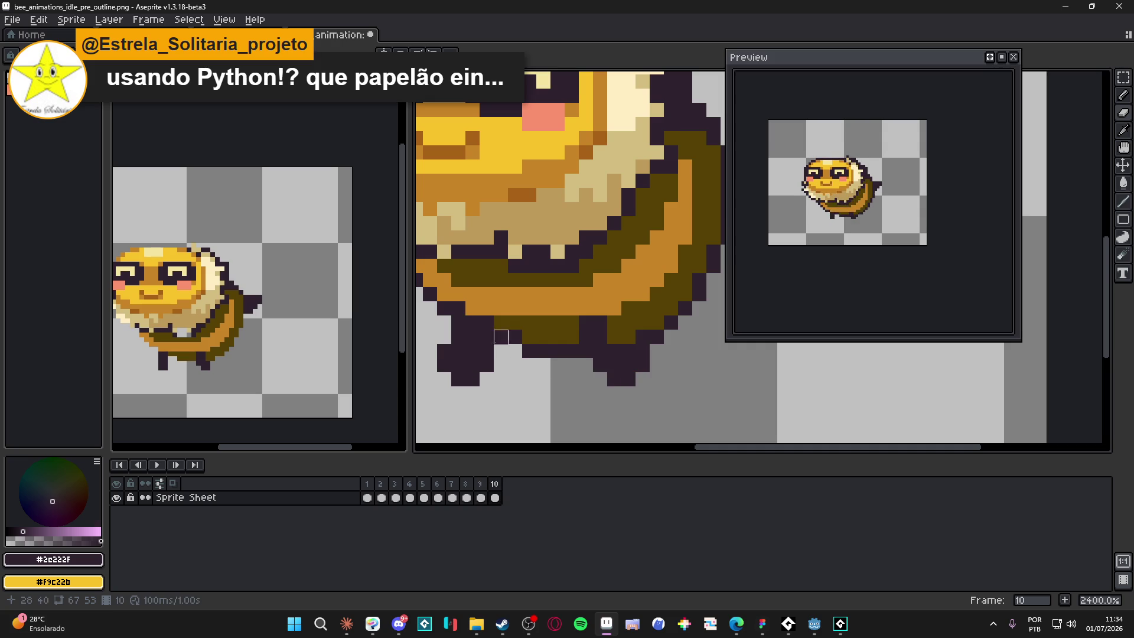
pyautogui.moveTo(444, 351)
pyautogui.mouseDown()
pyautogui.moveTo(458, 380)
pyautogui.moveTo(486, 379)
pyautogui.moveTo(487, 365)
pyautogui.mouseUp()
pyautogui.moveTo(600, 379)
pyautogui.mouseDown()
pyautogui.moveTo(628, 379)
pyautogui.moveTo(643, 351)
pyautogui.mouseUp()
pyautogui.scroll(-5, 642, 350)
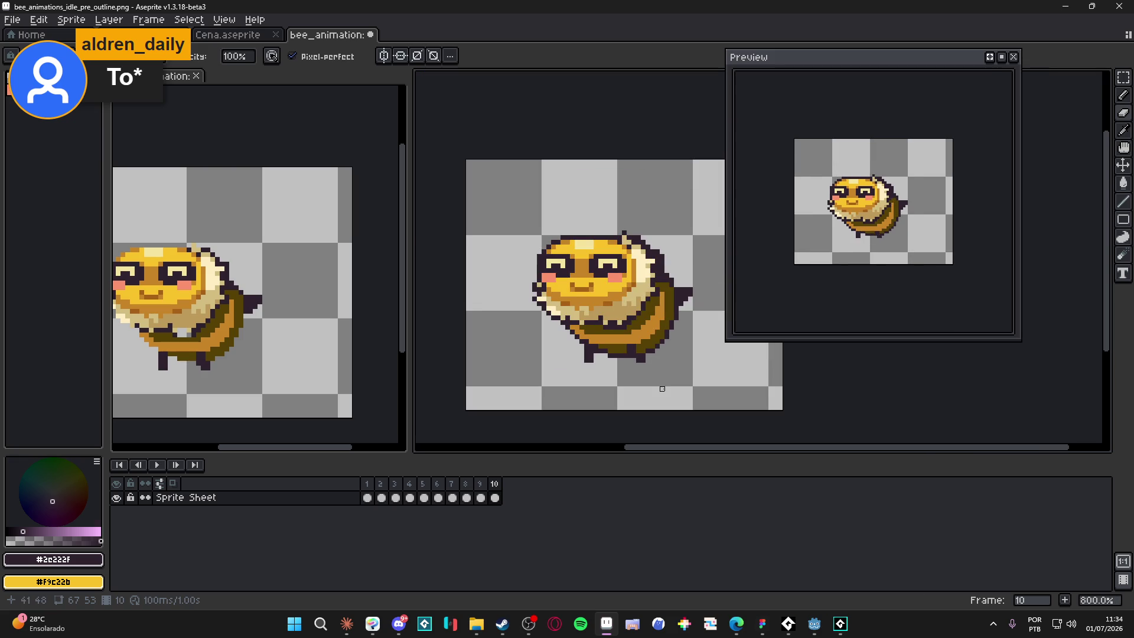
pyautogui.press('Right')
pyautogui.press('Right')
pyautogui.press('Right')
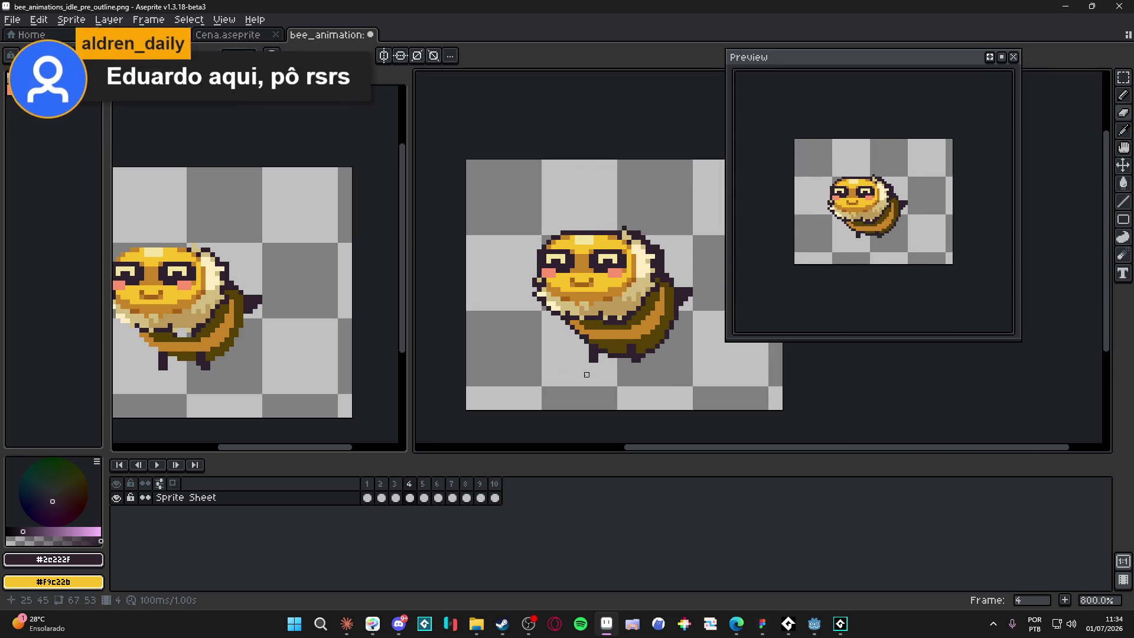
pyautogui.press('Right')
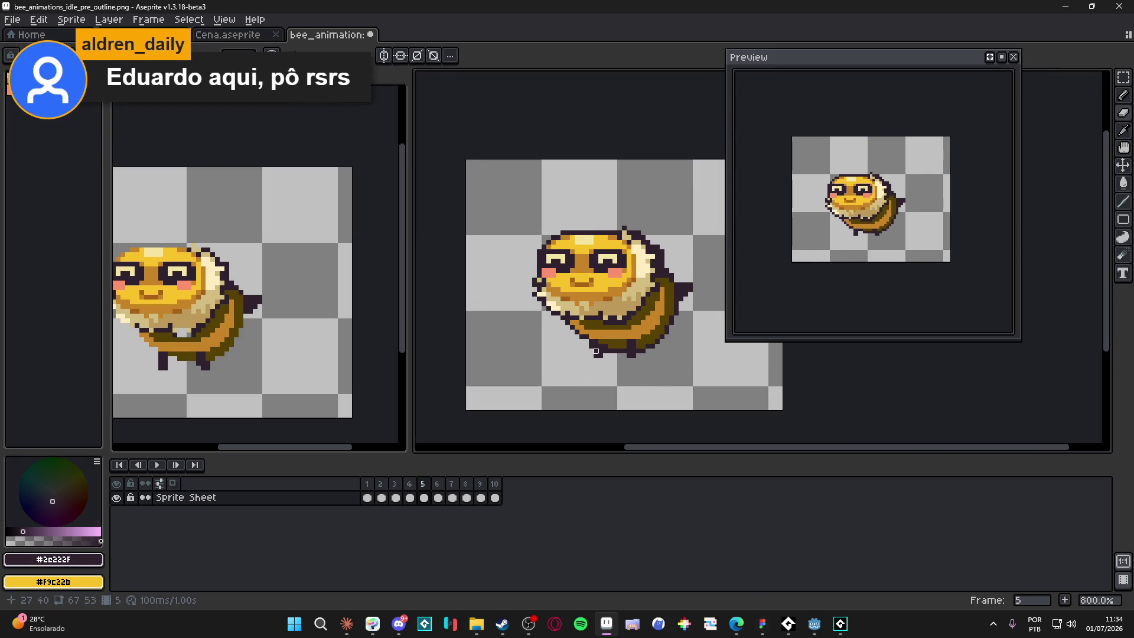
pyautogui.scroll(3, 594, 345)
pyautogui.press('Right')
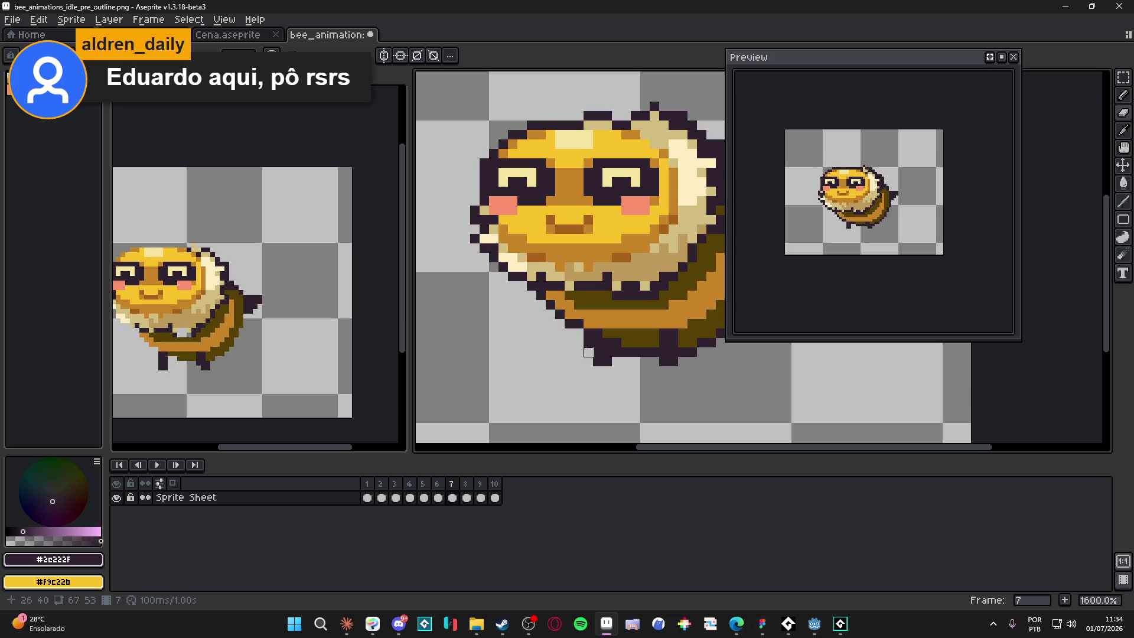
pyautogui.press('Right')
pyautogui.scroll(-2, 589, 390)
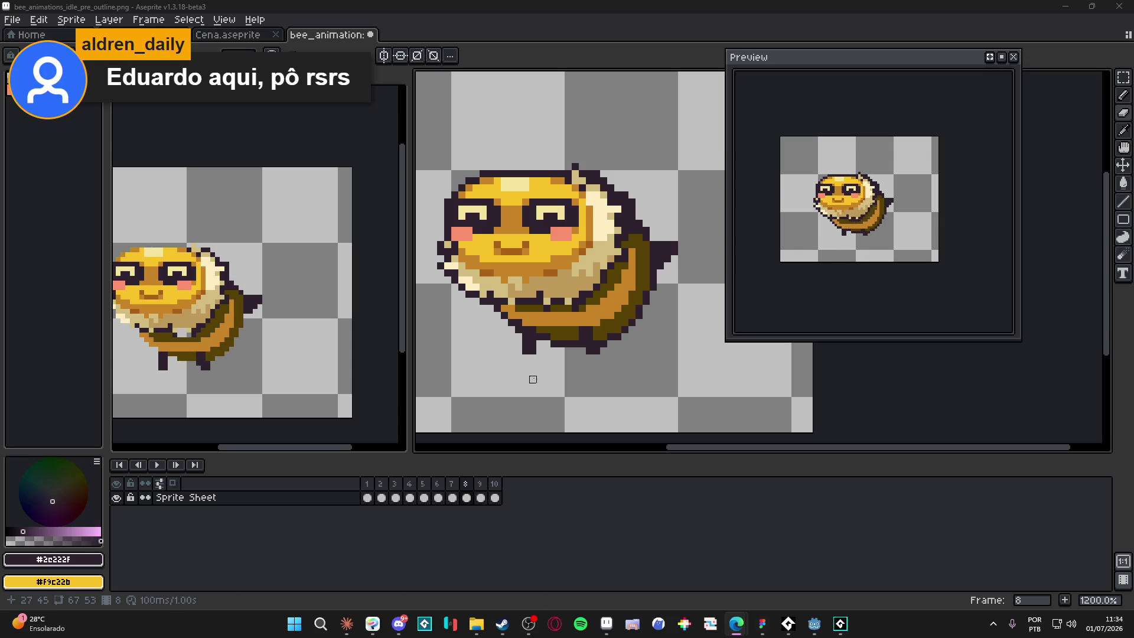
pyautogui.press('Return')
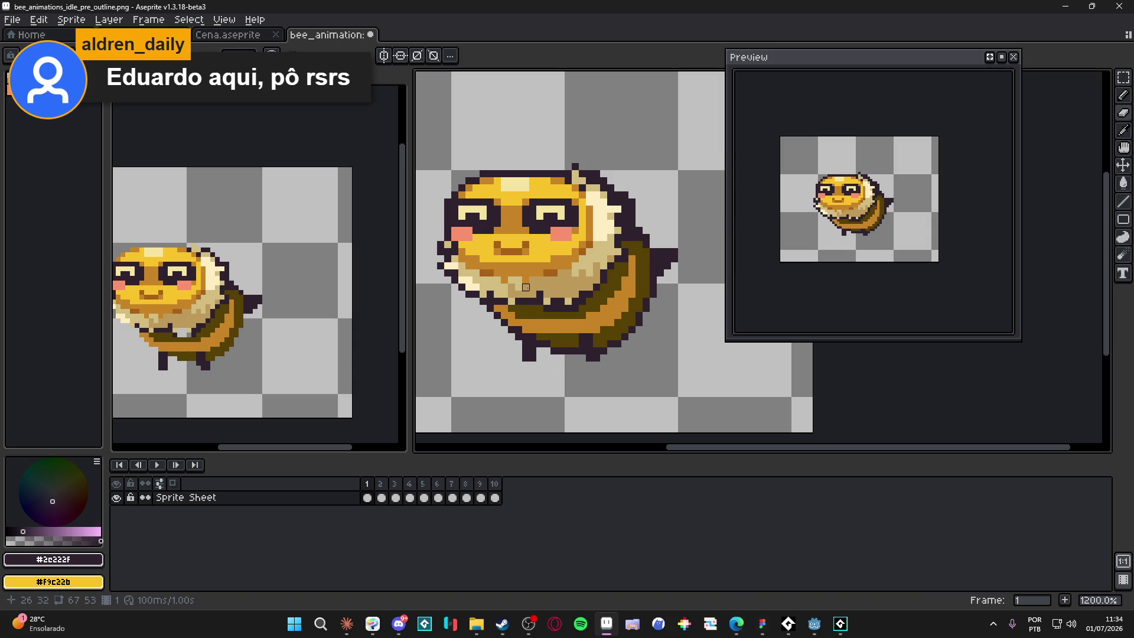
pyautogui.scroll(3, 602, 173)
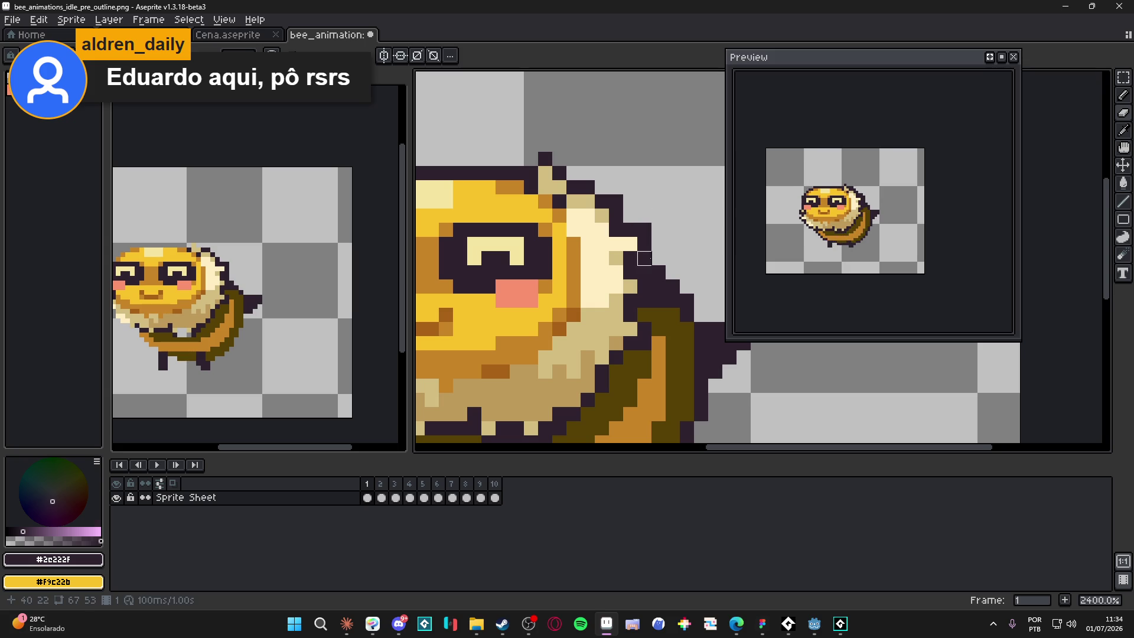
pyautogui.scroll(-3, 665, 272)
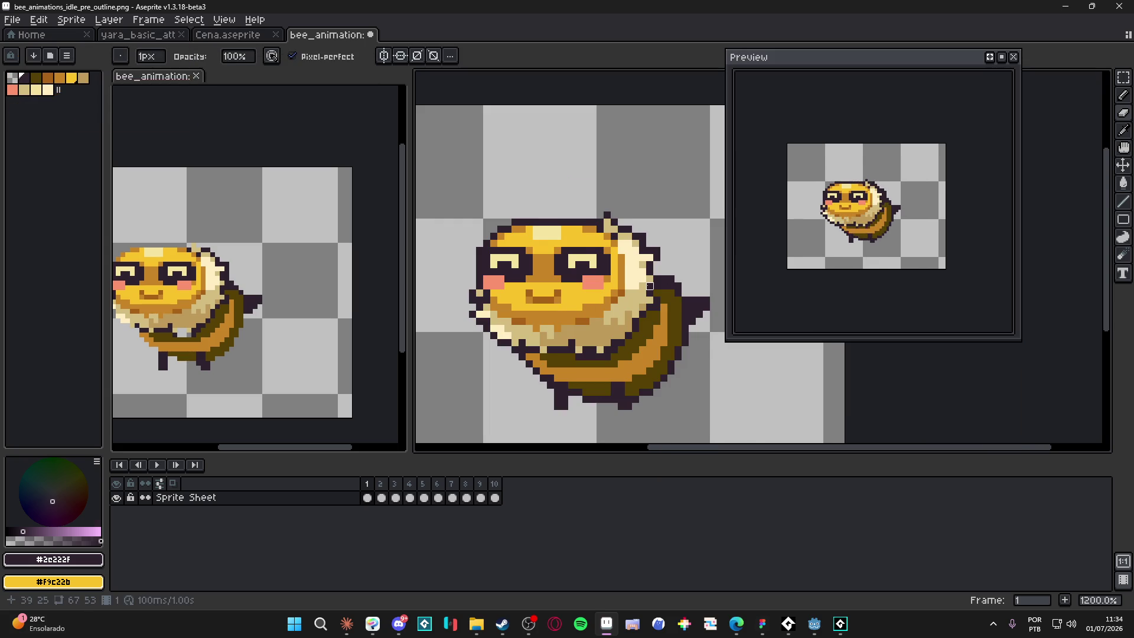
# - Advance to frame 5 and touch up the bee's right outline
pyautogui.press('Right')
pyautogui.scroll(3, 636, 230)
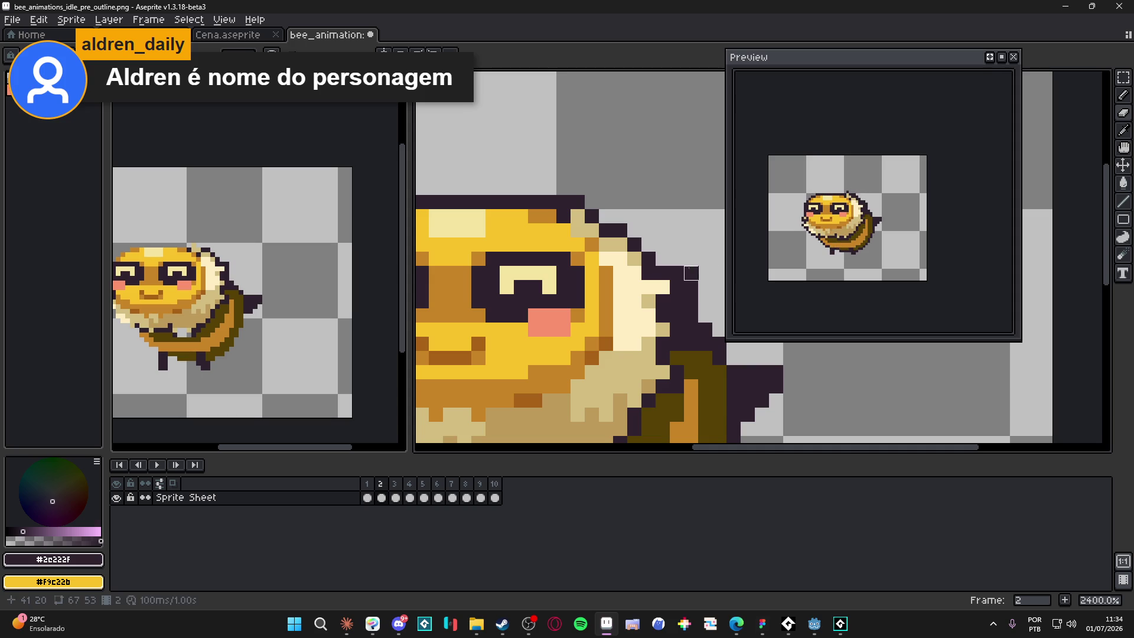
pyautogui.scroll(-2, 692, 301)
pyautogui.press('Right')
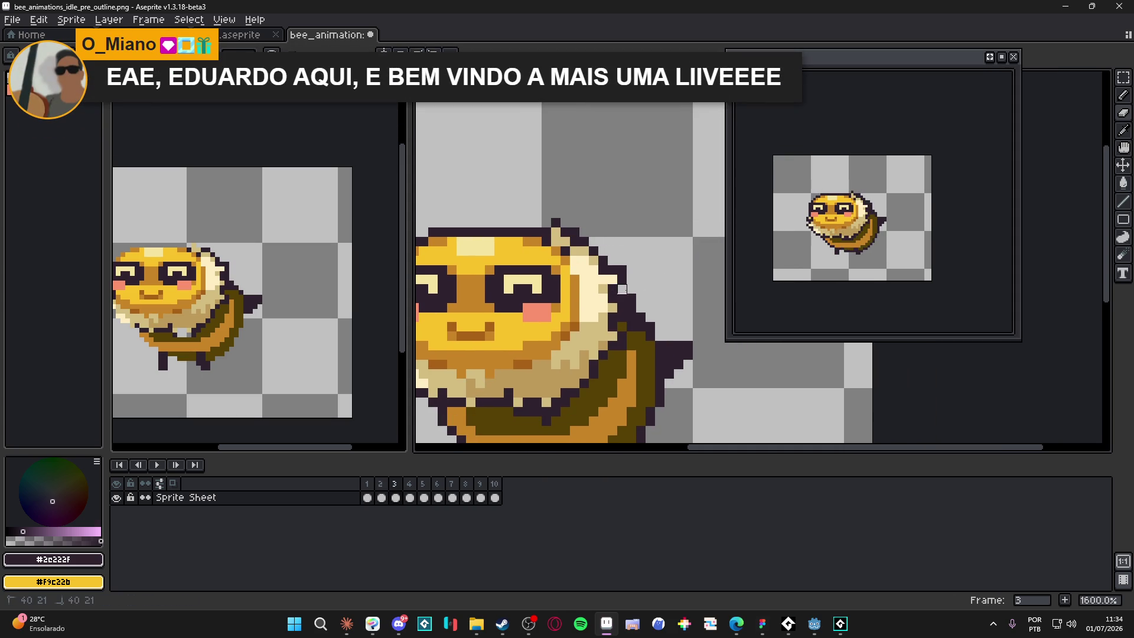
pyautogui.press('Right')
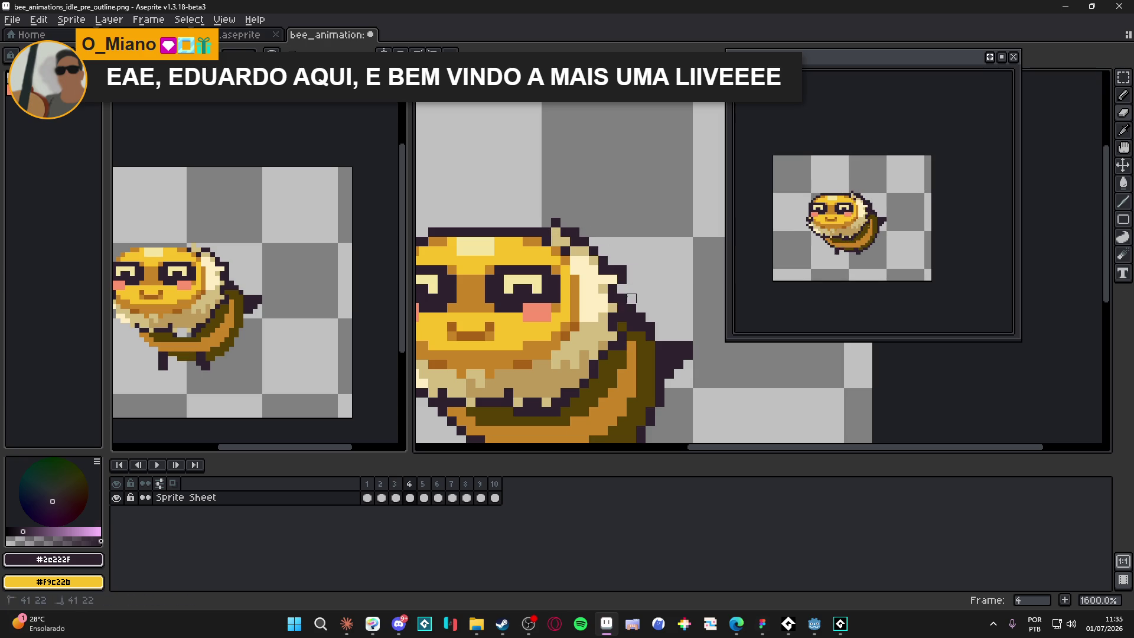
pyautogui.press('Right')
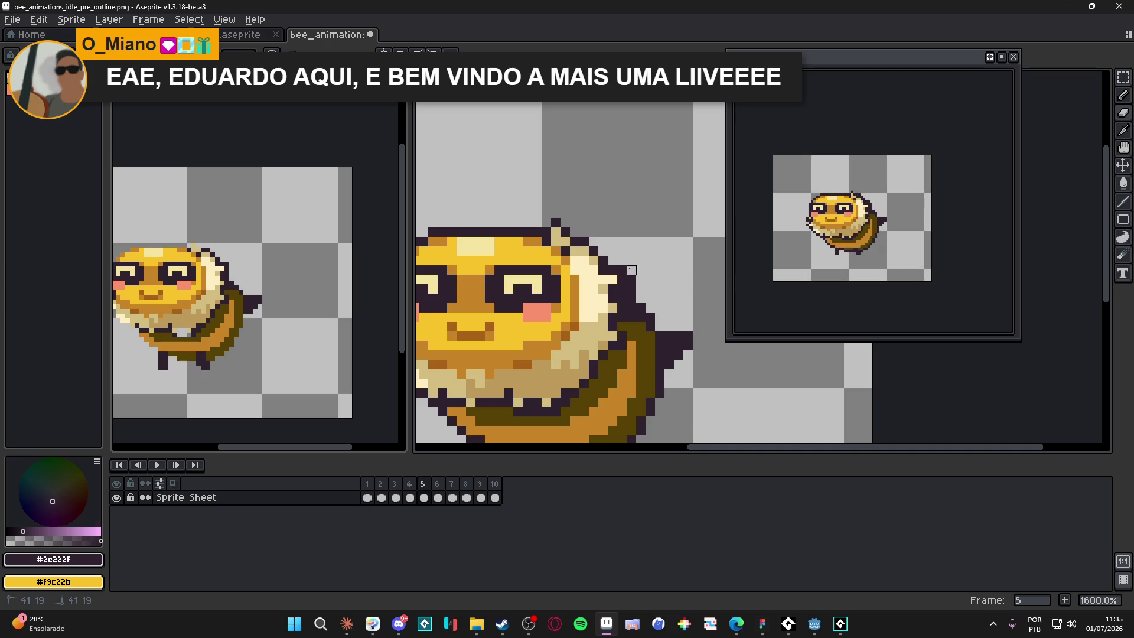
pyautogui.moveTo(631, 270); pyautogui.dragTo(631, 289)
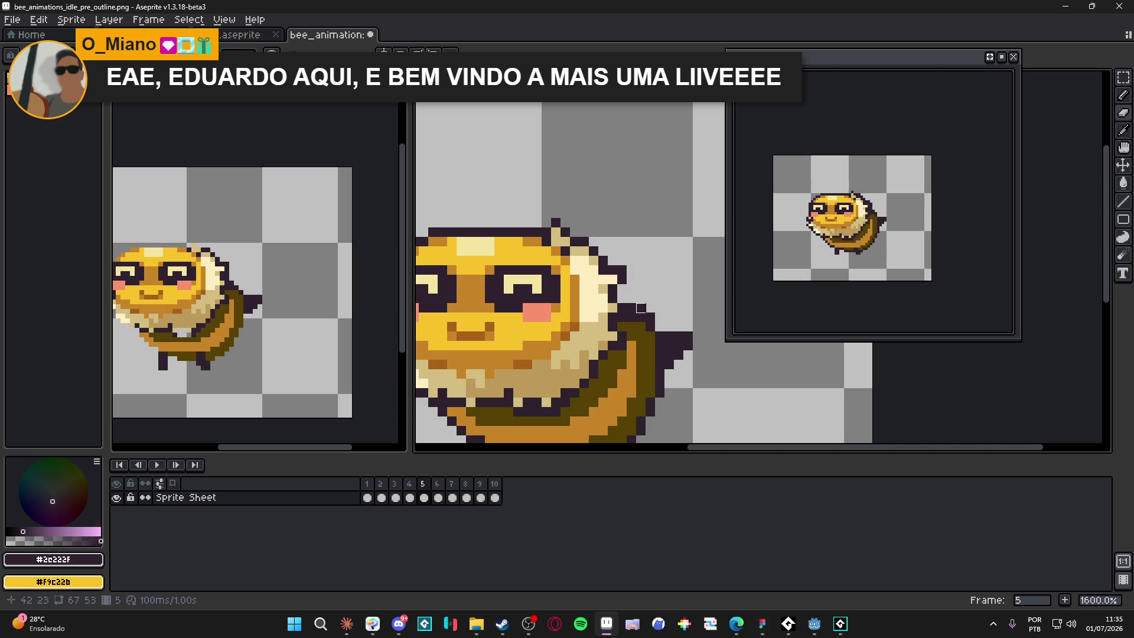
pyautogui.hscroll(1, 651, 318)
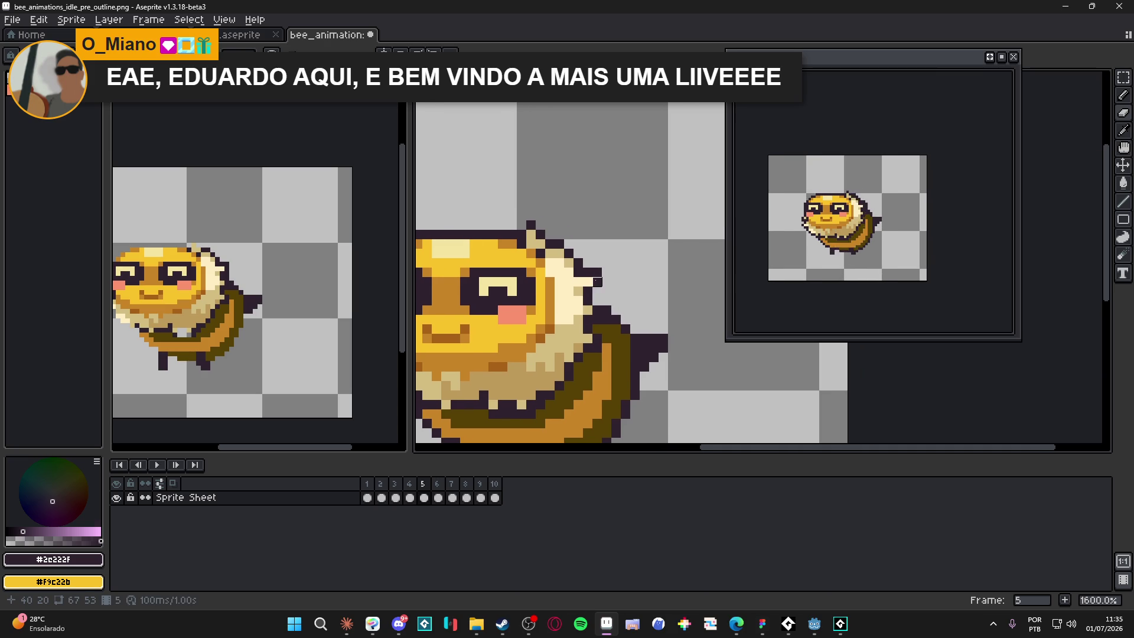
pyautogui.hscroll(1, 598, 281)
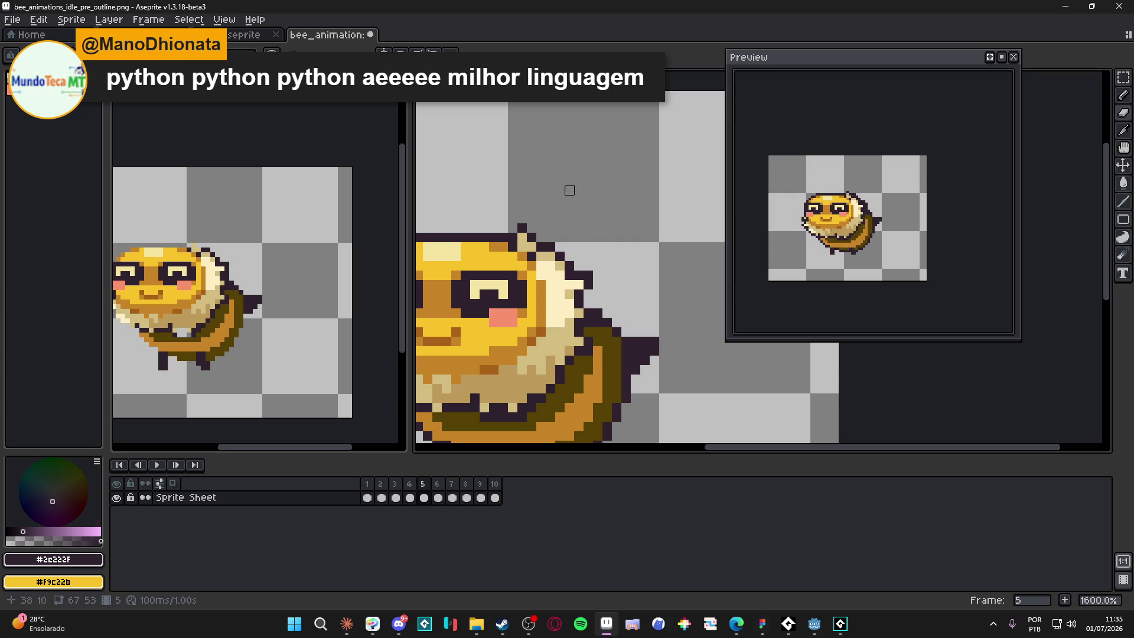
# - Erase stray dark outline pixels on the bee's back in frames 6 and 7
pyautogui.press('Right')
pyautogui.scroll(2, 564, 242)
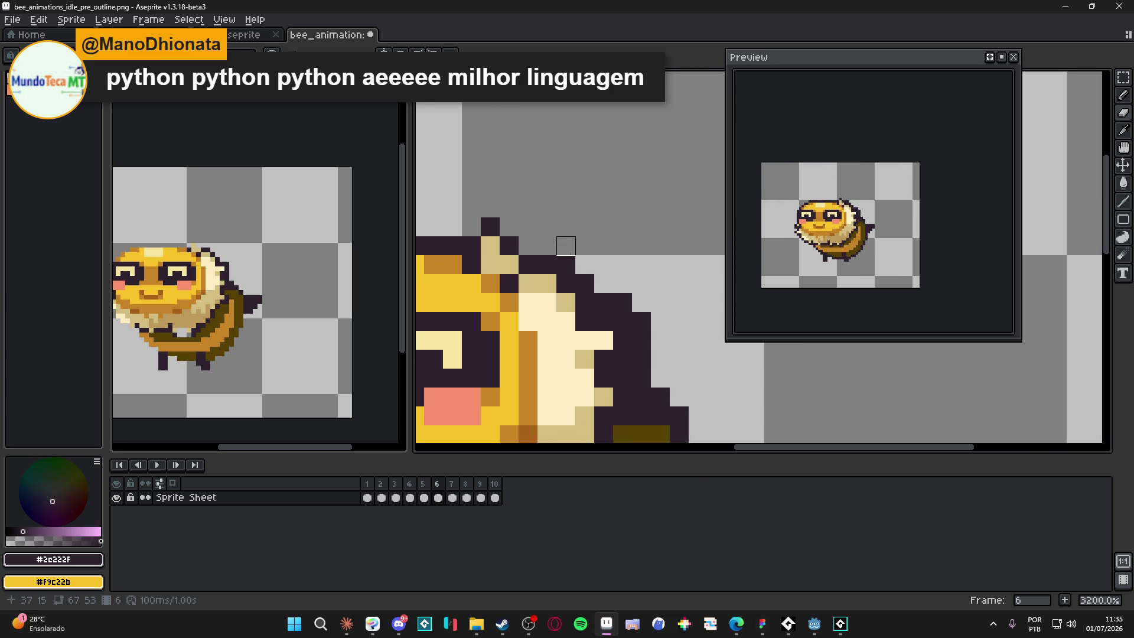
pyautogui.moveTo(585, 284)
pyautogui.mouseDown()
pyautogui.moveTo(641, 322)
pyautogui.moveTo(641, 378)
pyautogui.mouseUp()
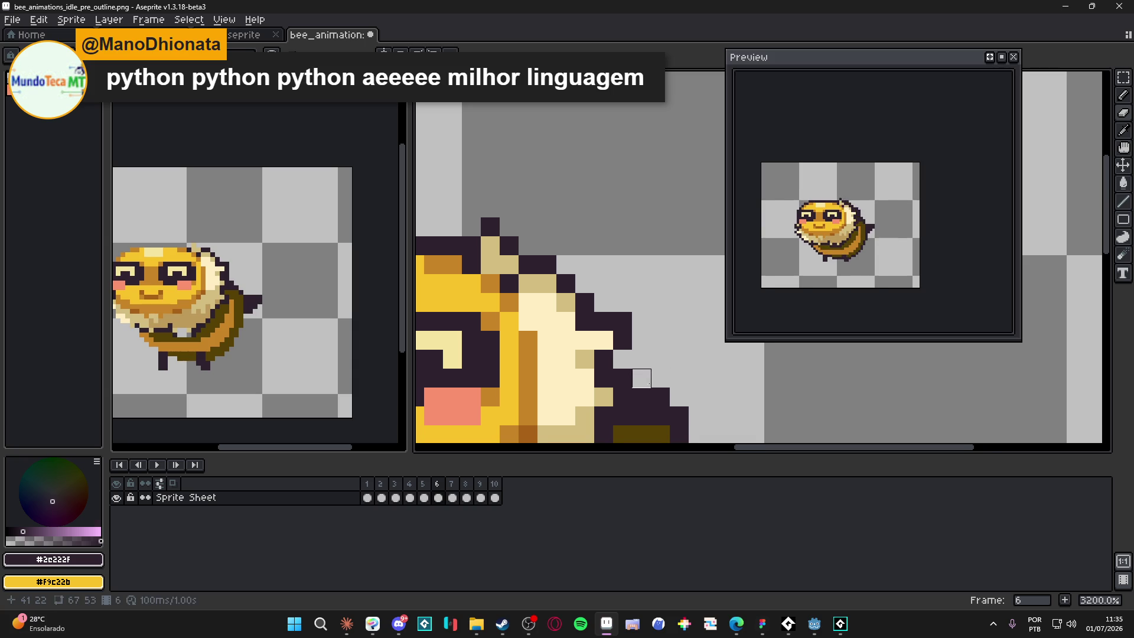
pyautogui.scroll(-2, 638, 375)
pyautogui.hscroll(2, 638, 374)
pyautogui.scroll(-1, 626, 319)
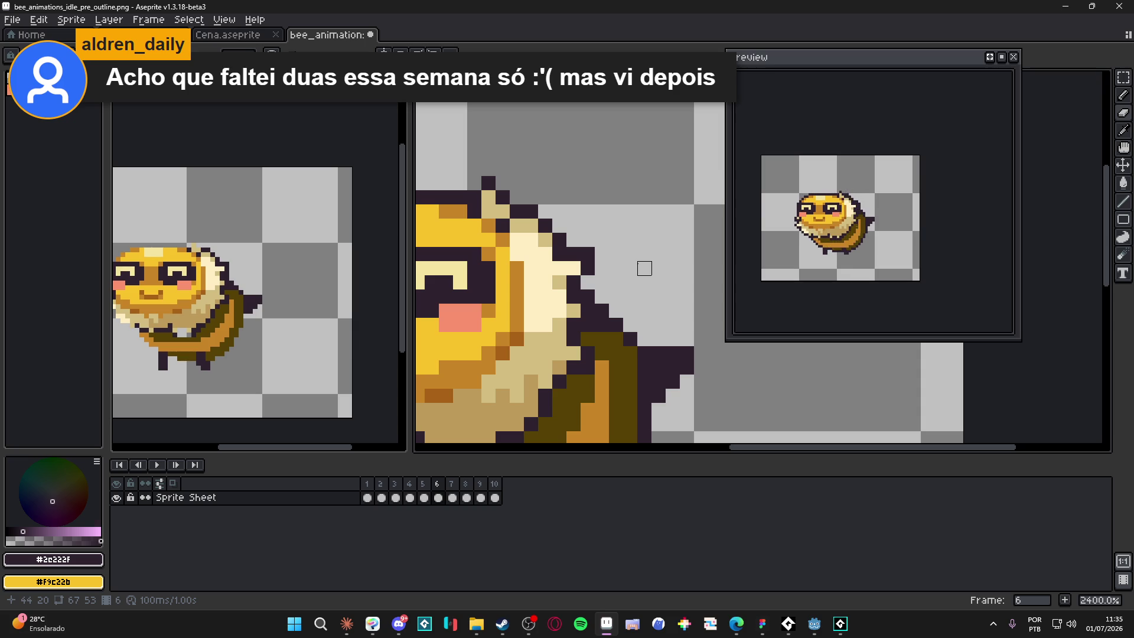
pyautogui.press('Right')
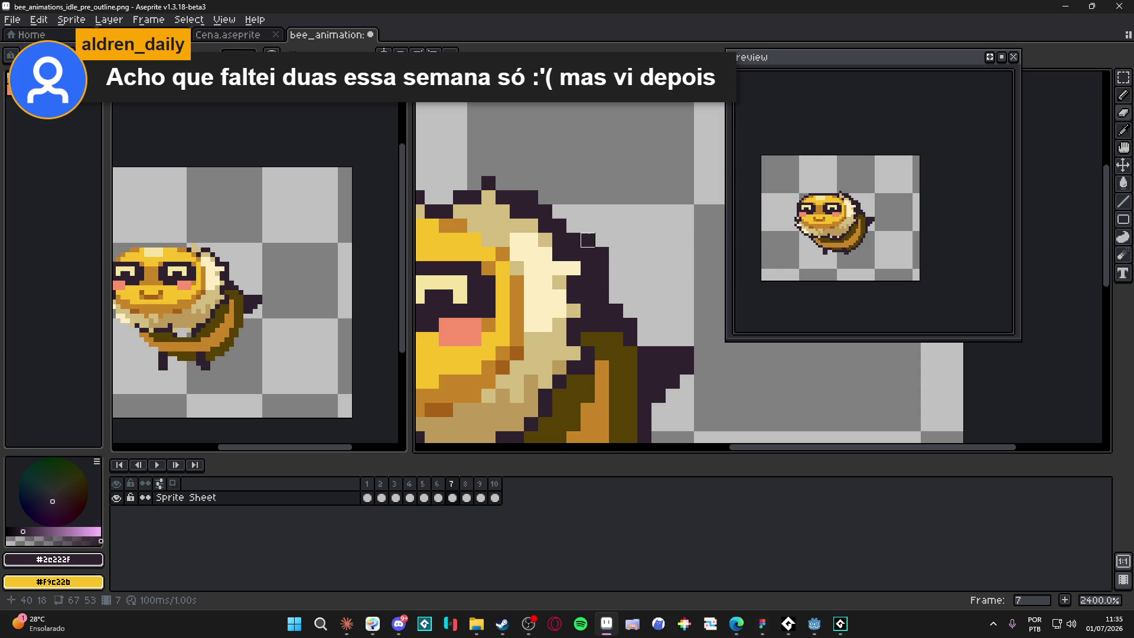
pyautogui.scroll(-2, 587, 240)
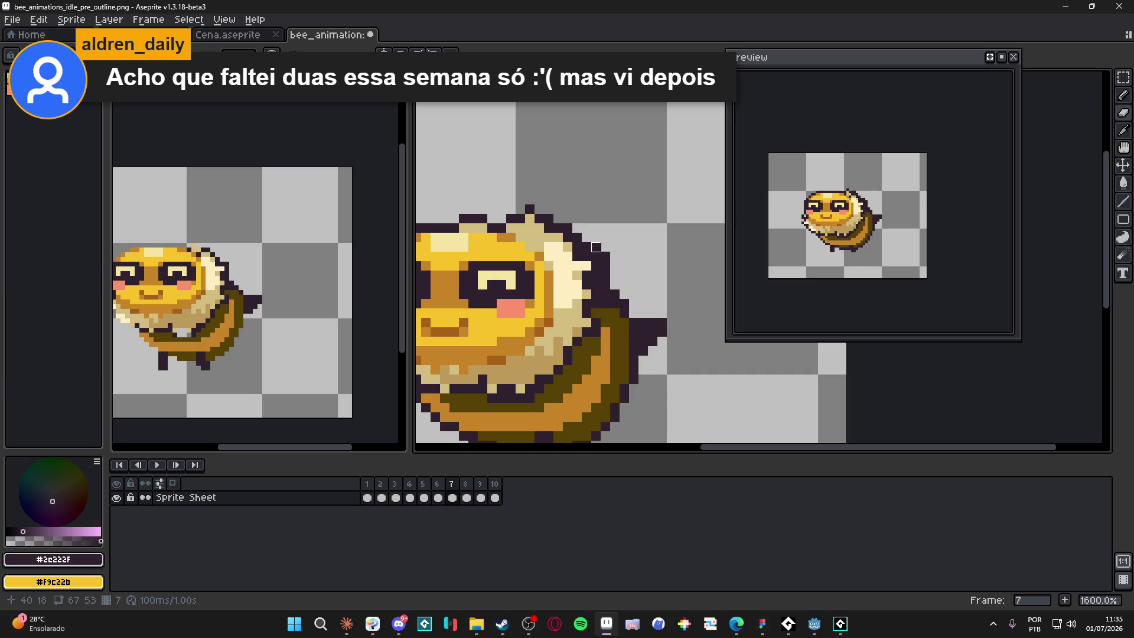
pyautogui.click(606, 285)
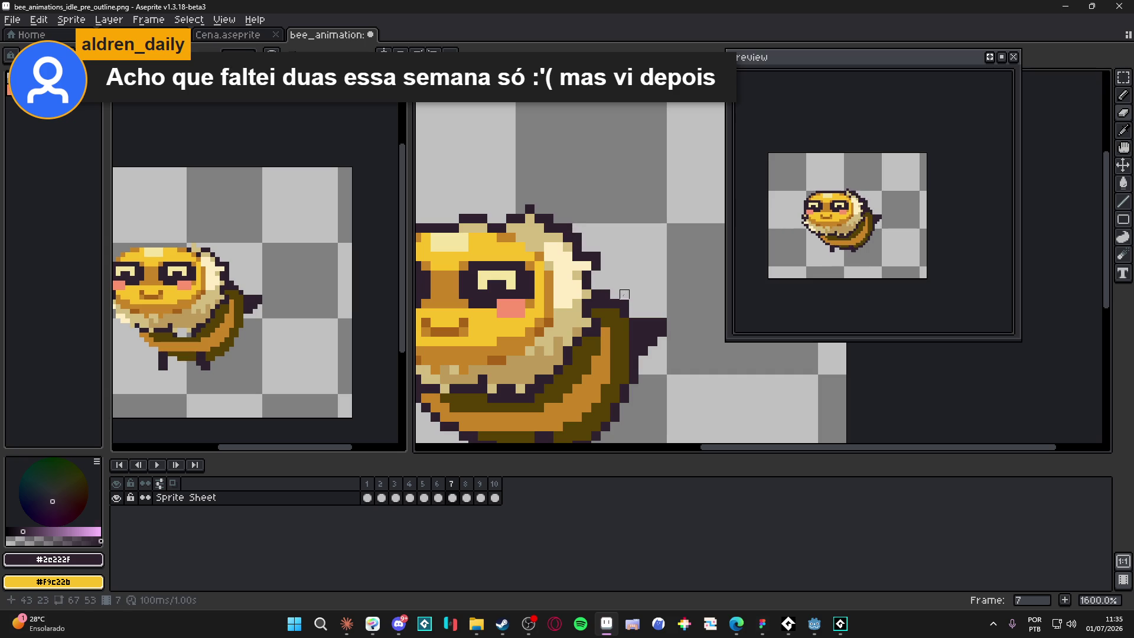
# - Clean the dark outline pixels on the bee's back in frames 8, 9 and 10
pyautogui.press('.')
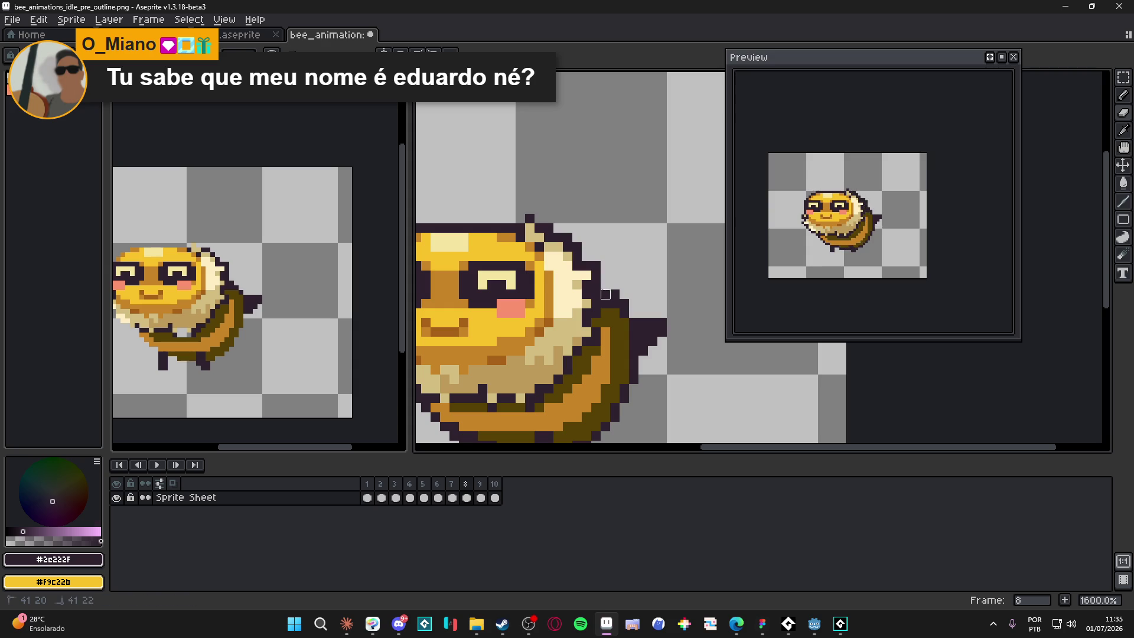
pyautogui.moveTo(596, 285); pyautogui.dragTo(615, 294)
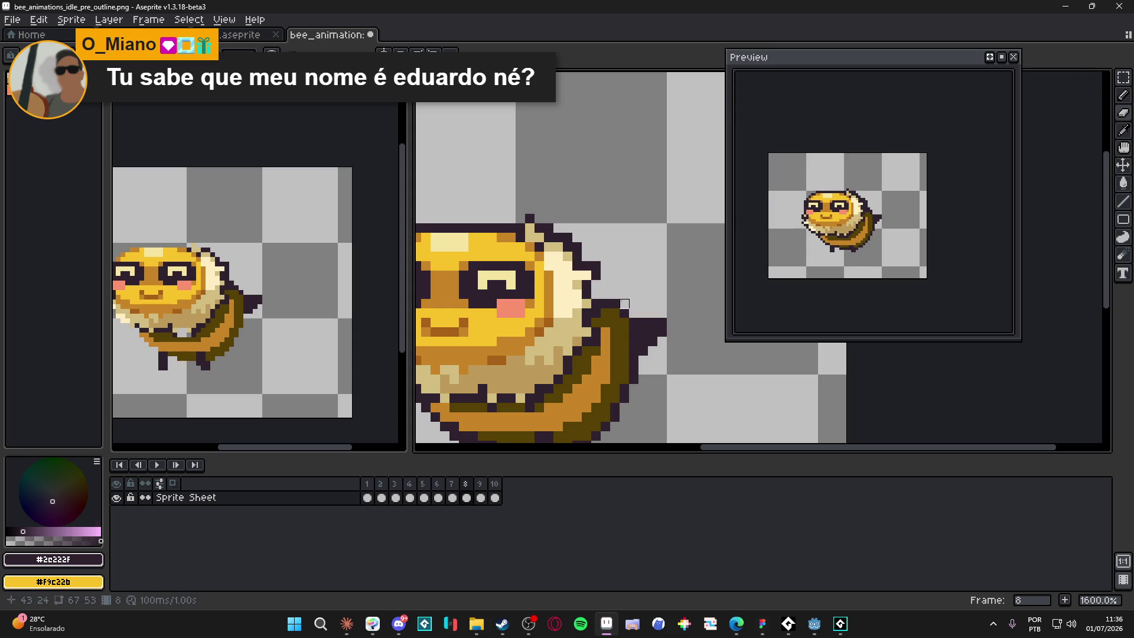
pyautogui.press('.')
pyautogui.moveTo(606, 266); pyautogui.dragTo(605, 278)
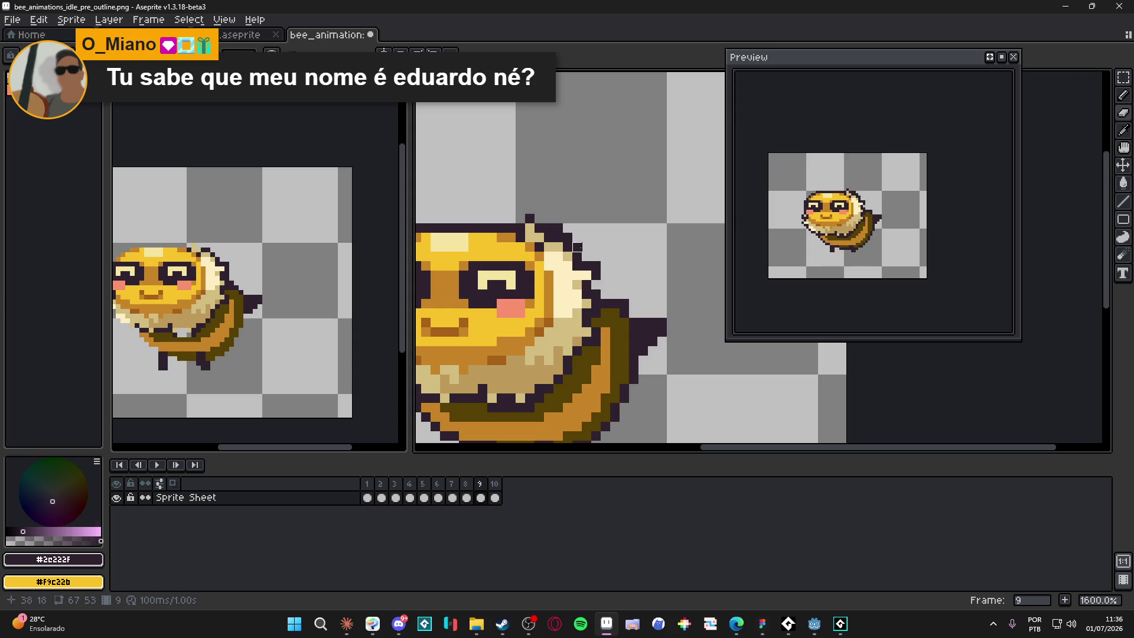
pyautogui.press('.')
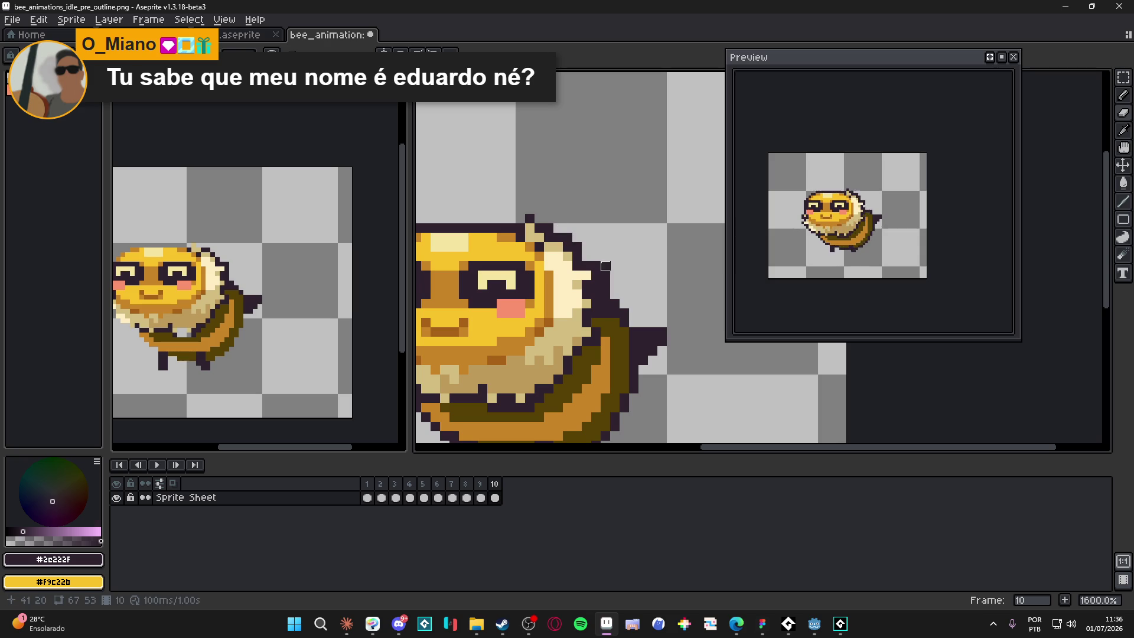
pyautogui.moveTo(606, 265)
pyautogui.mouseDown()
pyautogui.moveTo(596, 287)
pyautogui.moveTo(615, 294)
pyautogui.mouseUp()
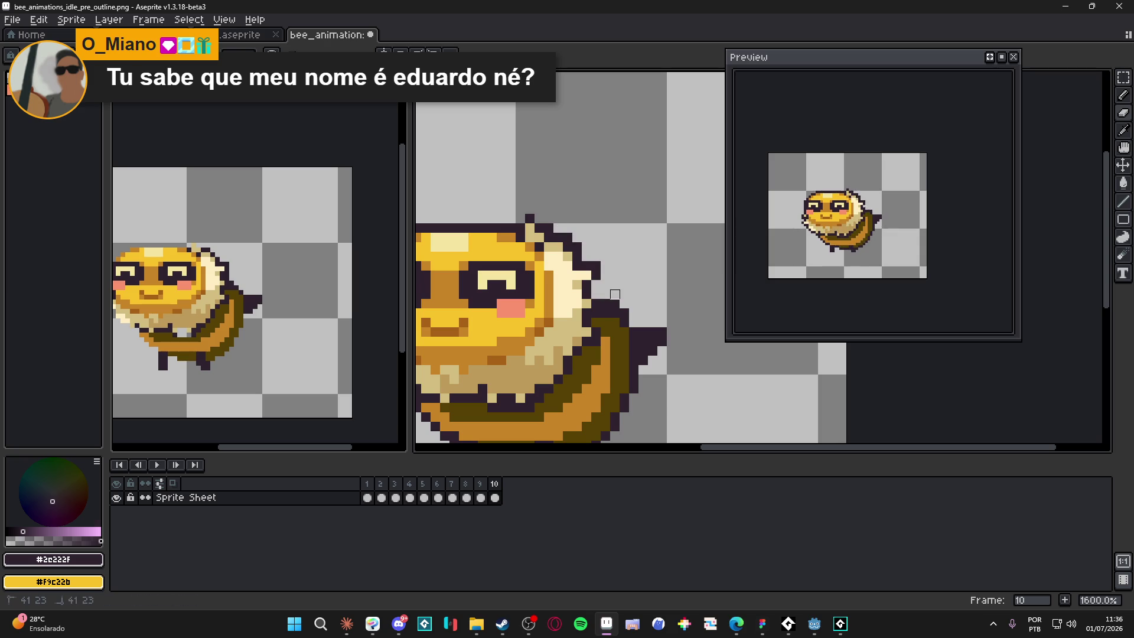
pyautogui.scroll(-1, 624, 313)
# - Wrap around to frame 1, then step back through frames 10 to 7 to review
pyautogui.press('Right')
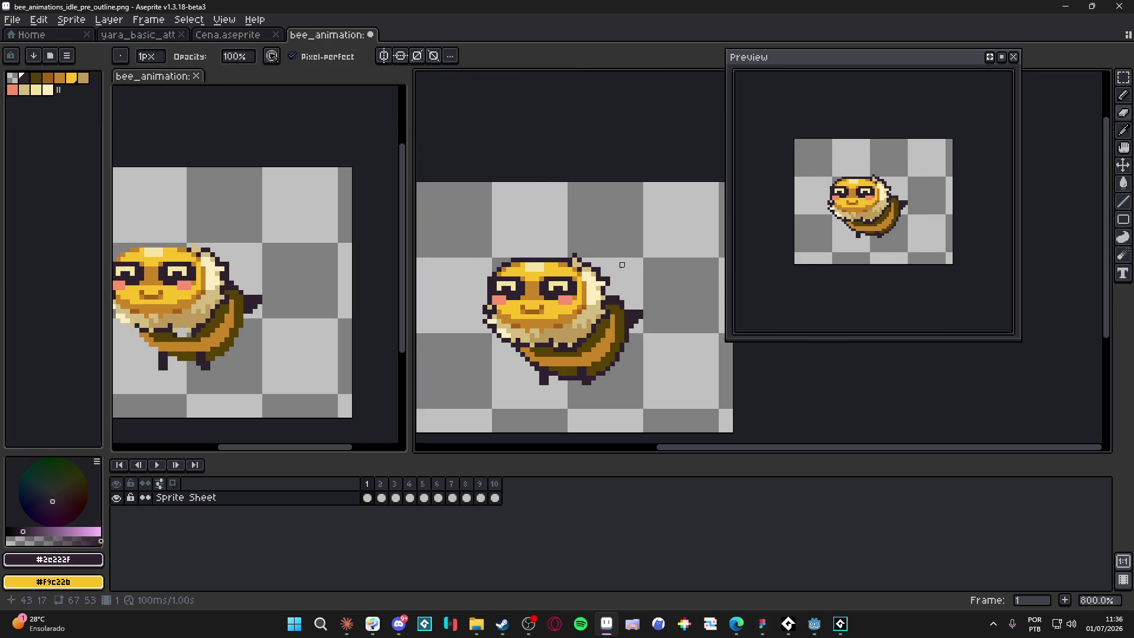
pyautogui.scroll(1, 615, 312)
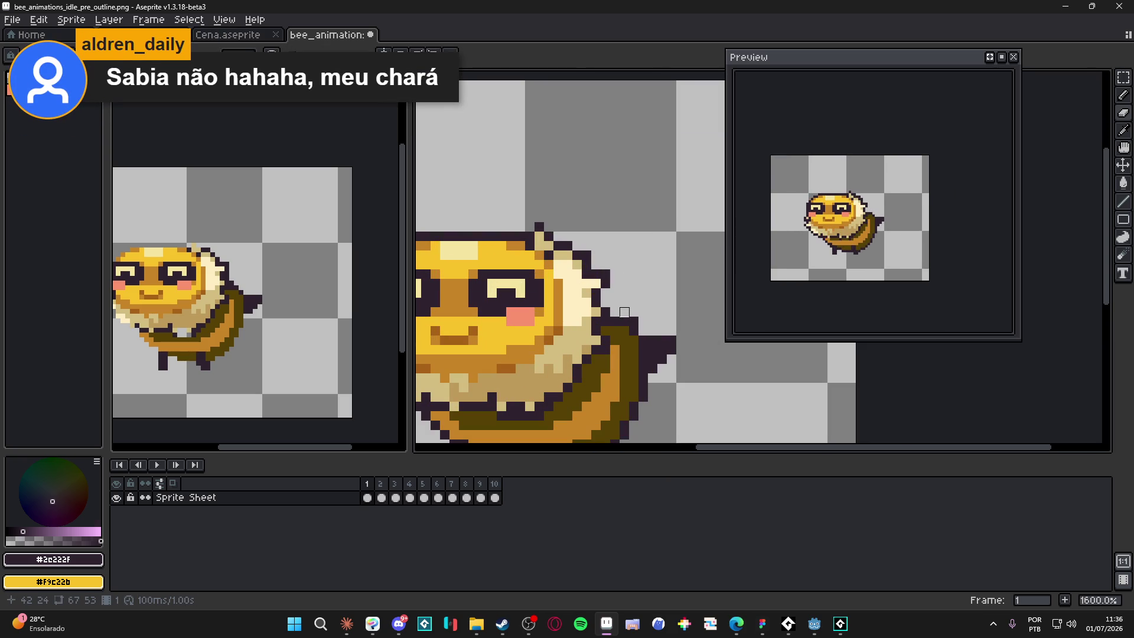
pyautogui.press('Left')
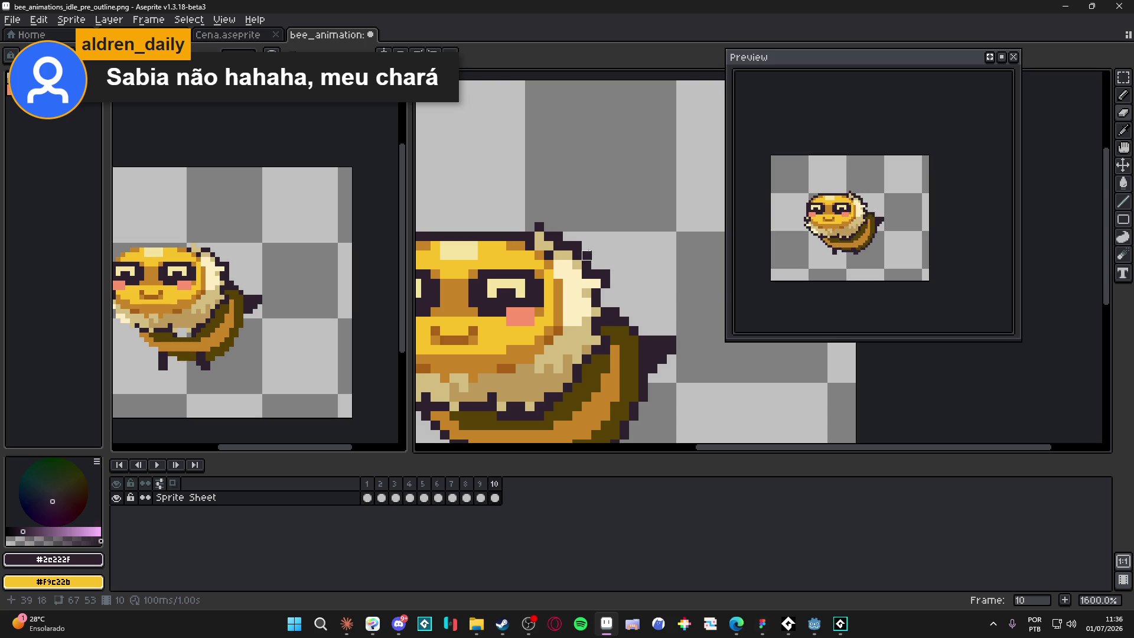
pyautogui.press('Left')
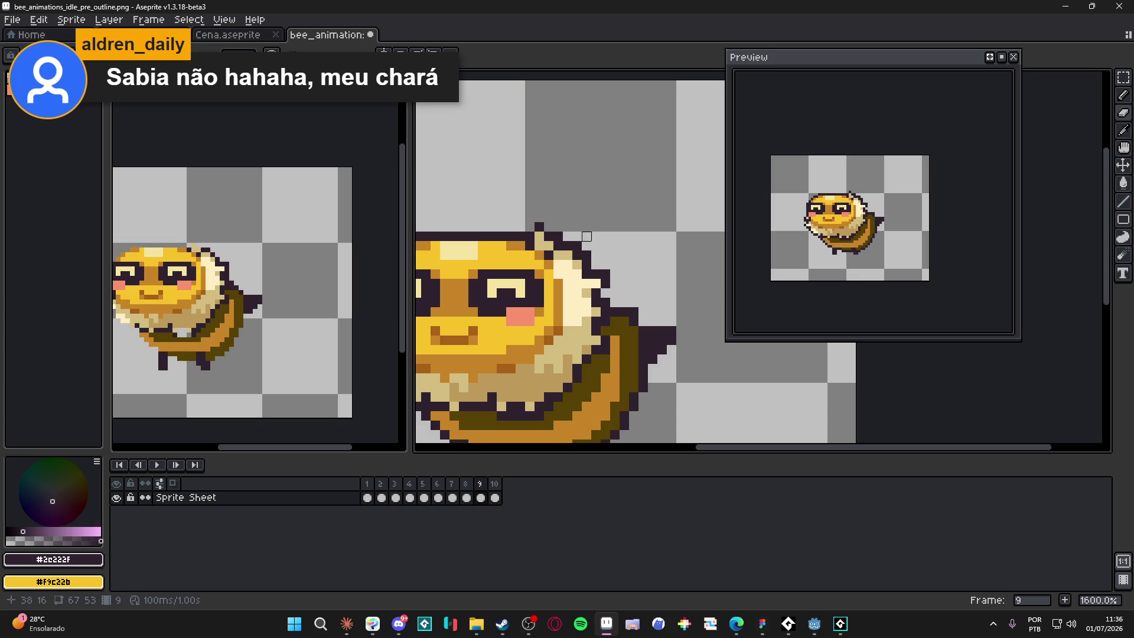
pyautogui.press('Left')
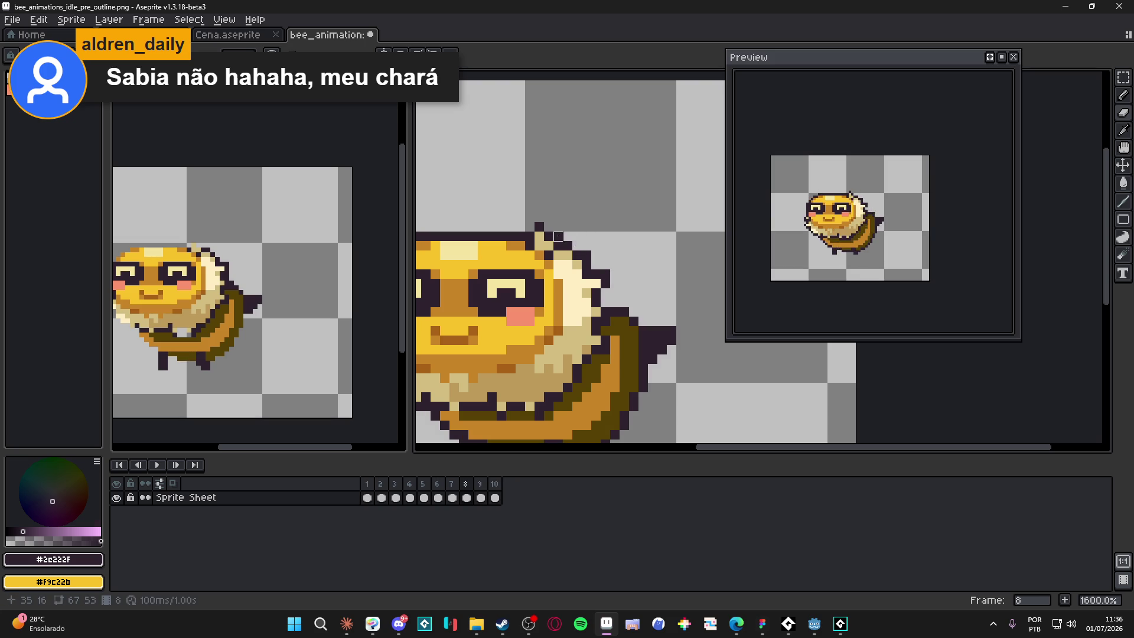
pyautogui.press('Left')
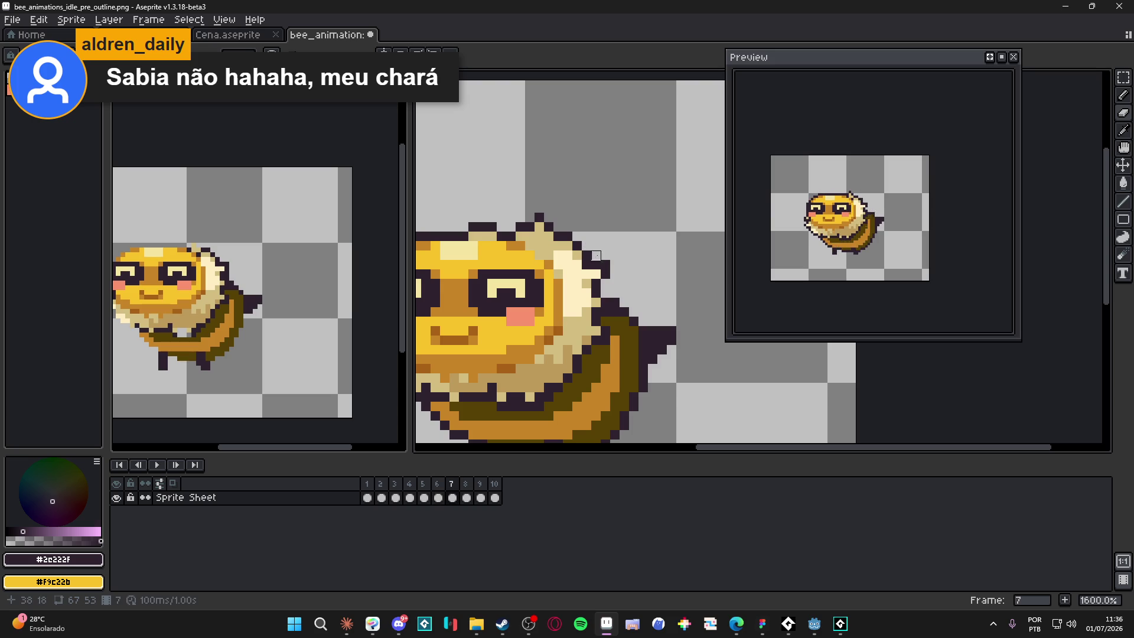
pyautogui.scroll(-3, 653, 303)
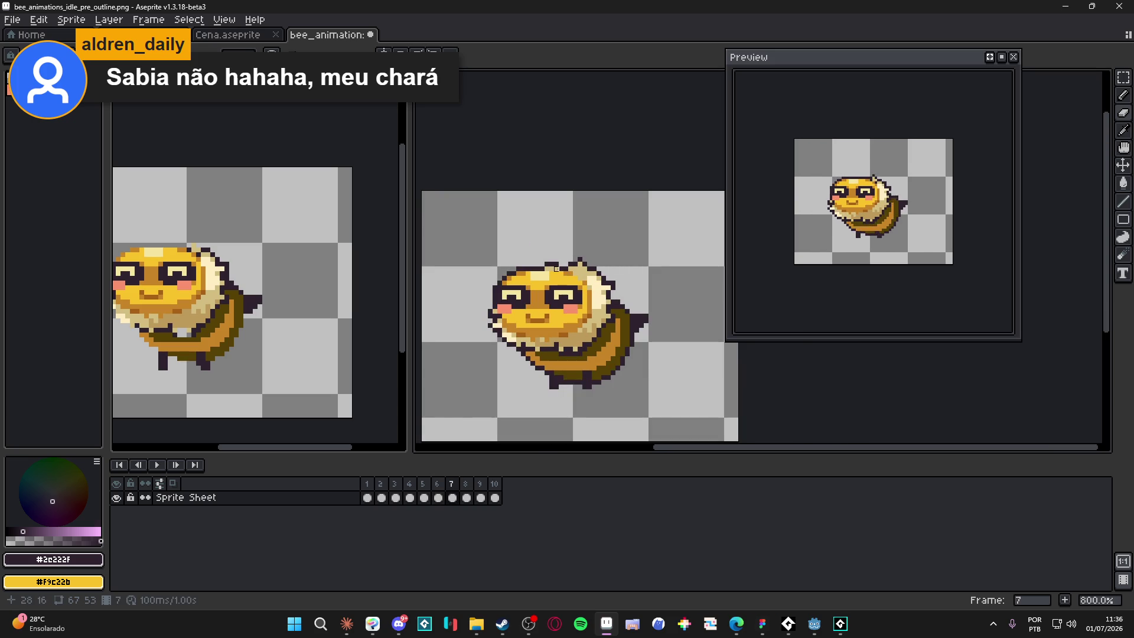
# - Copy the antennae cels for frames 1–10 from bee_animations.aseprite and paste them into new Layer 1
pyautogui.moveTo(367, 498); pyautogui.dragTo(531, 502)
pyautogui.scroll(-1, 322, 312)
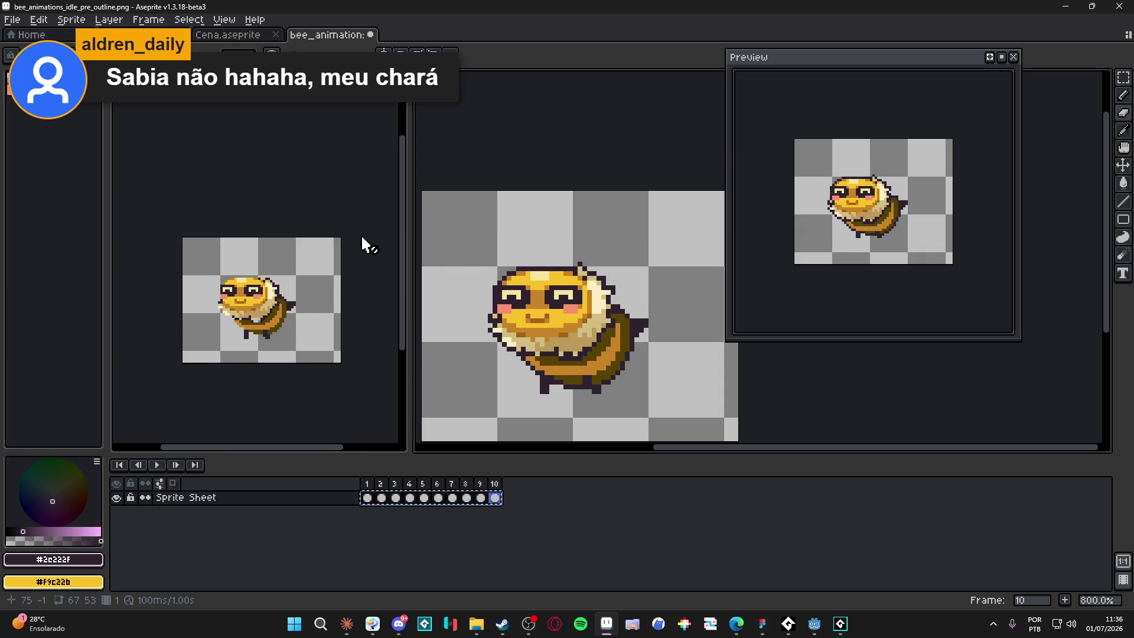
pyautogui.hotkey('ctrl', 'Tab')
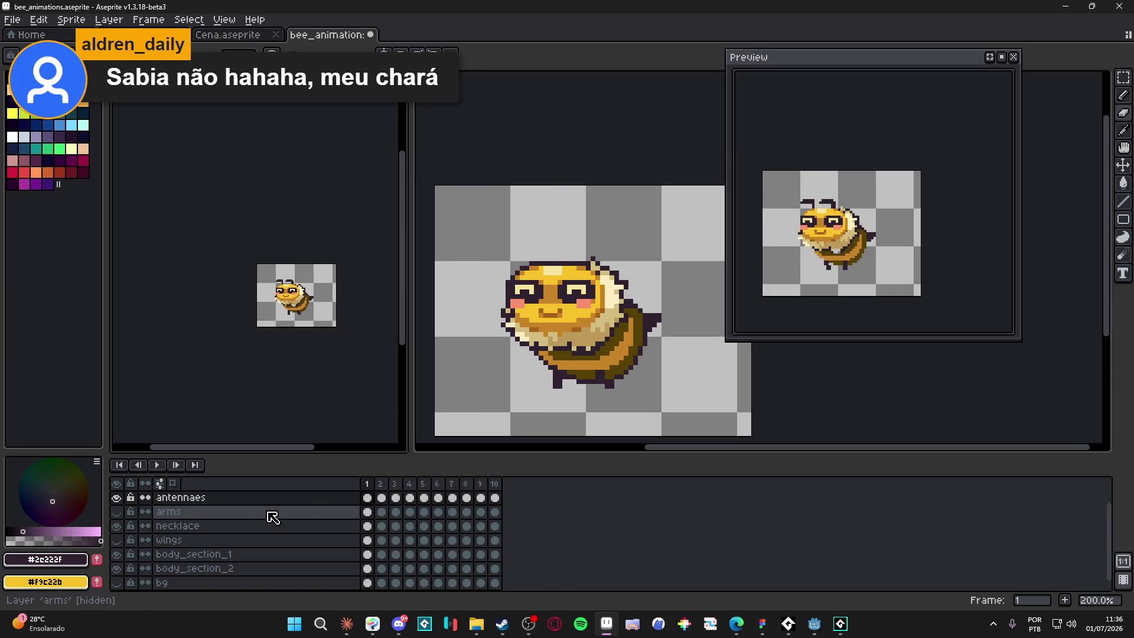
pyautogui.moveTo(367, 498); pyautogui.dragTo(529, 500)
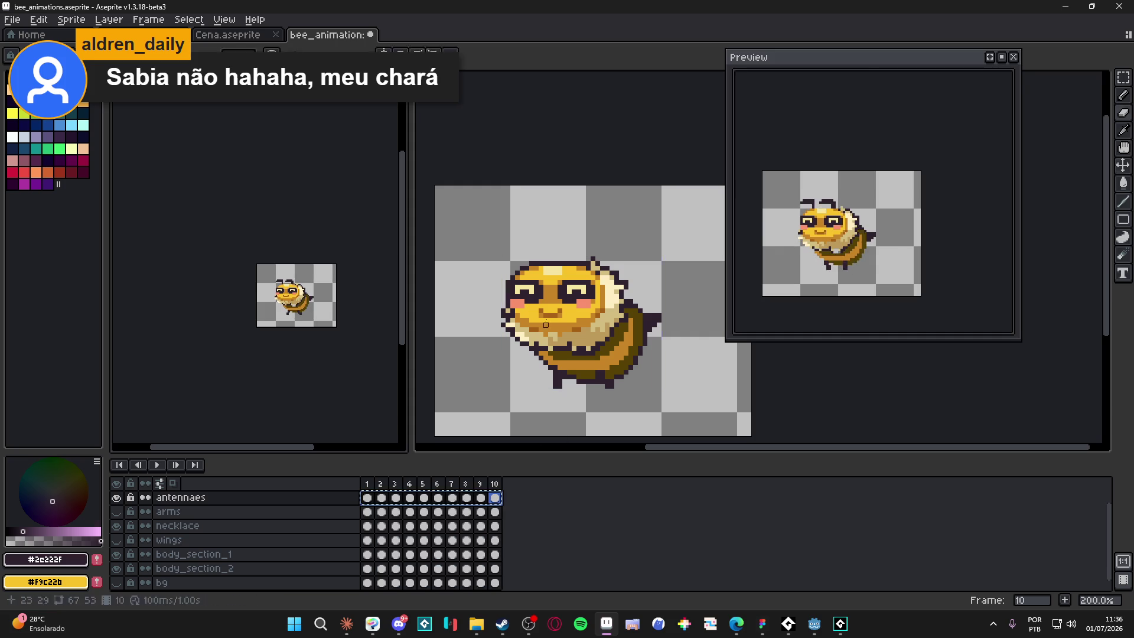
pyautogui.hotkey('ctrl', 'Tab')
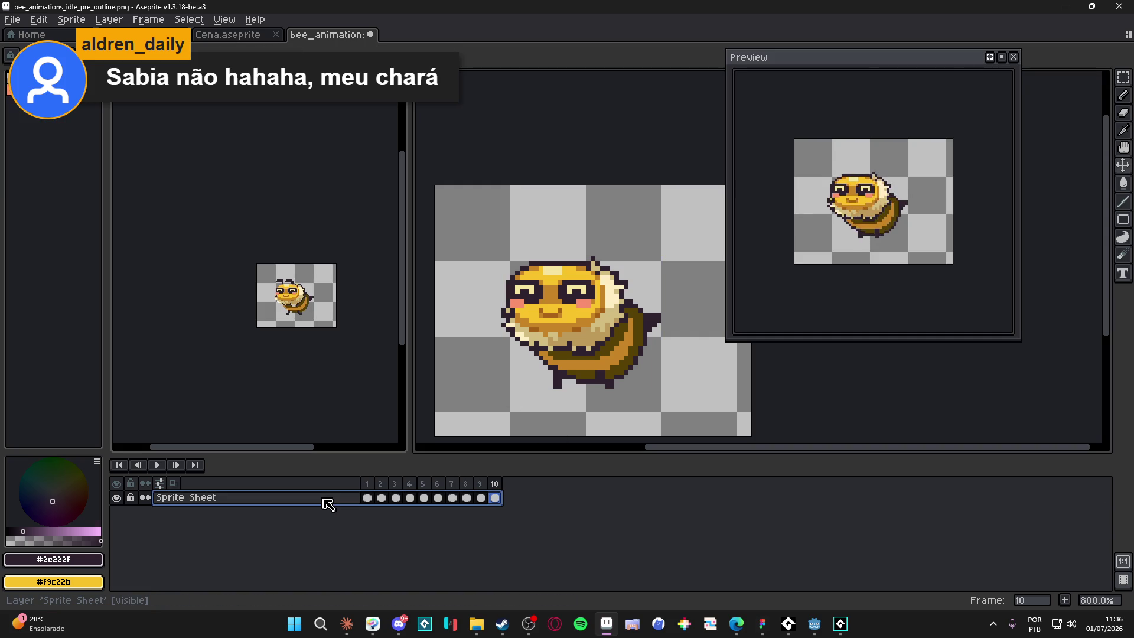
pyautogui.hotkey('shift', 'n')
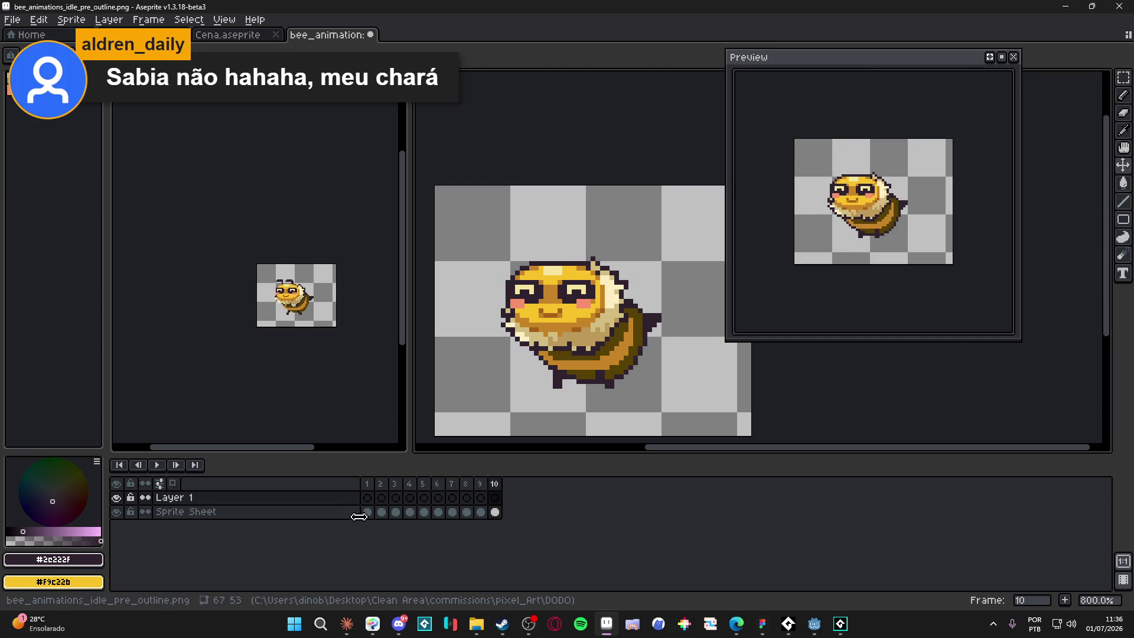
pyautogui.click(367, 498)
pyautogui.hotkey('ctrl', 'v')
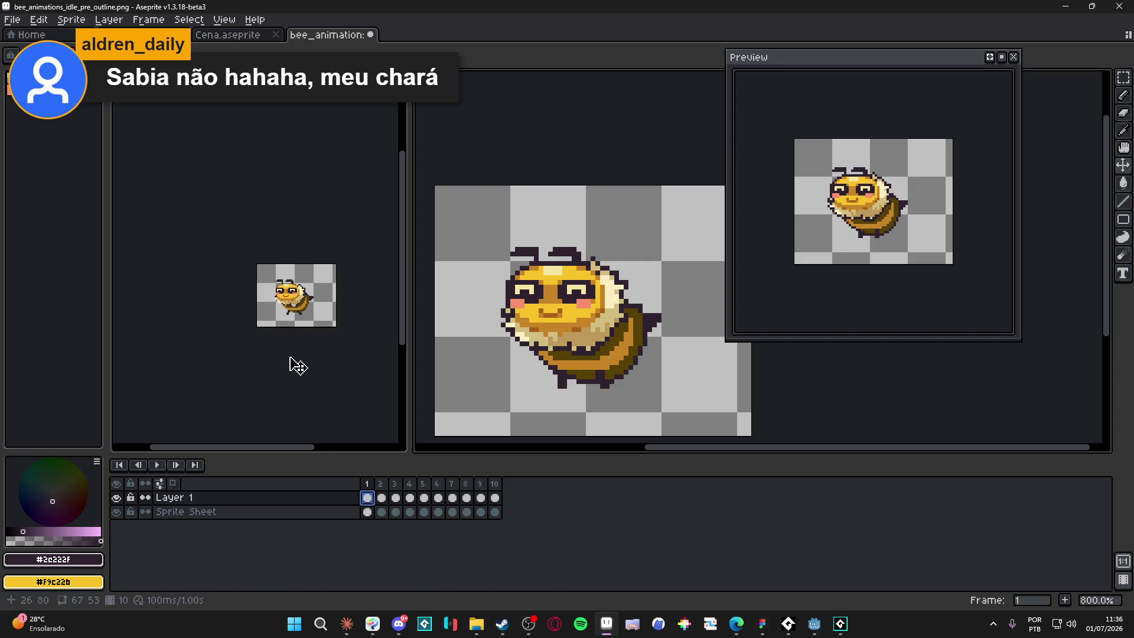
# - Show and copy the arms layer cels, then paste them into new Layer 2
pyautogui.click(293, 309)
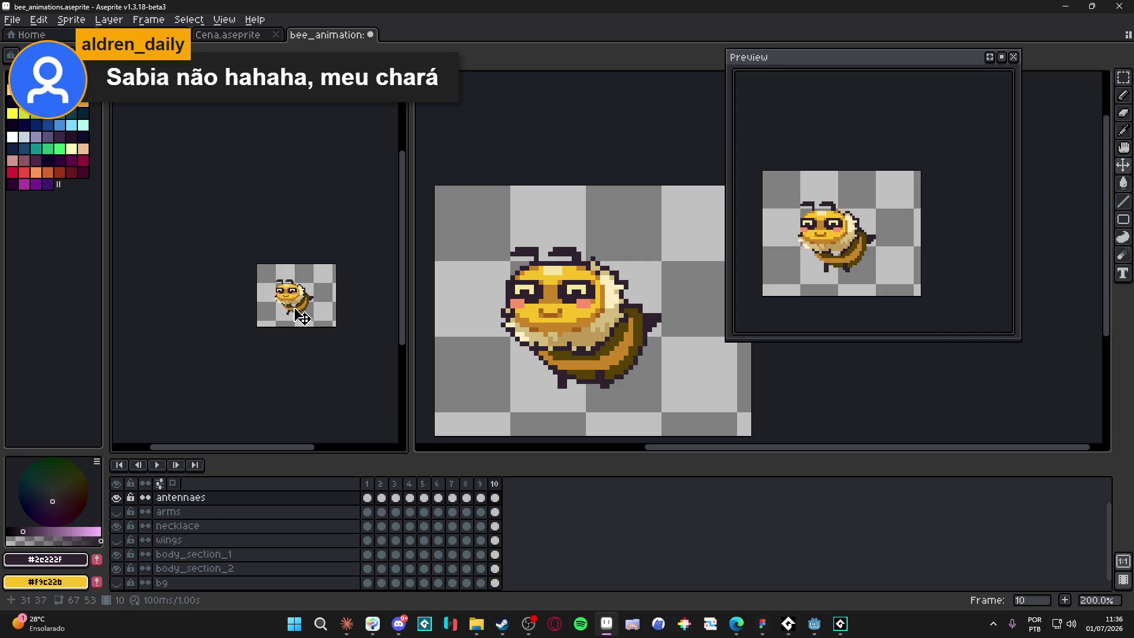
pyautogui.scroll(1, 293, 309)
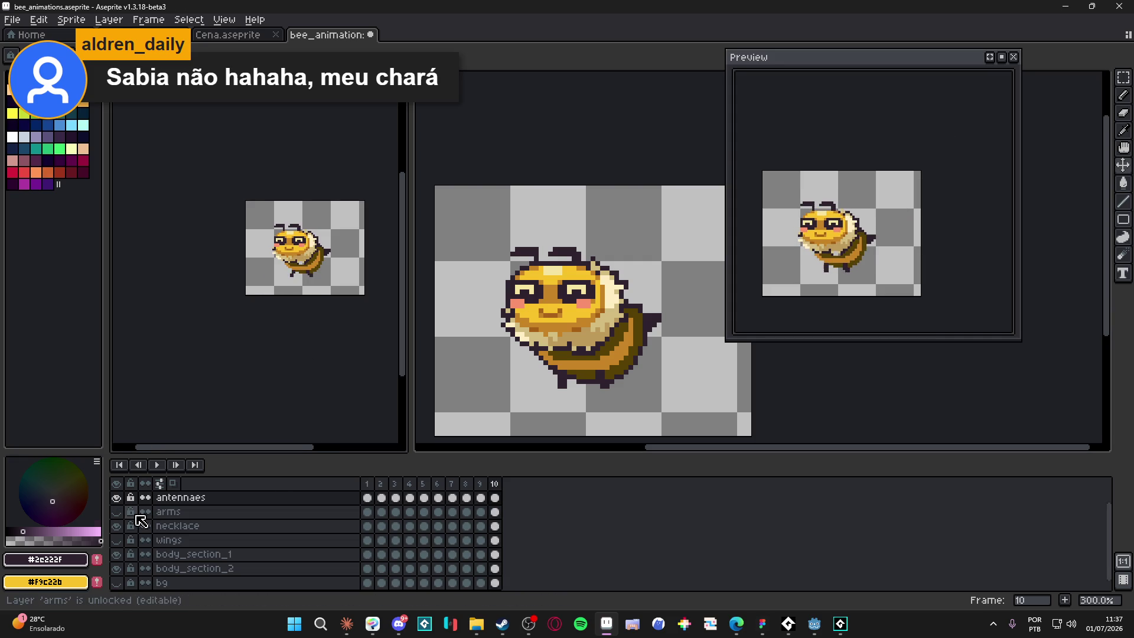
pyautogui.click(116, 512)
pyautogui.click(367, 512)
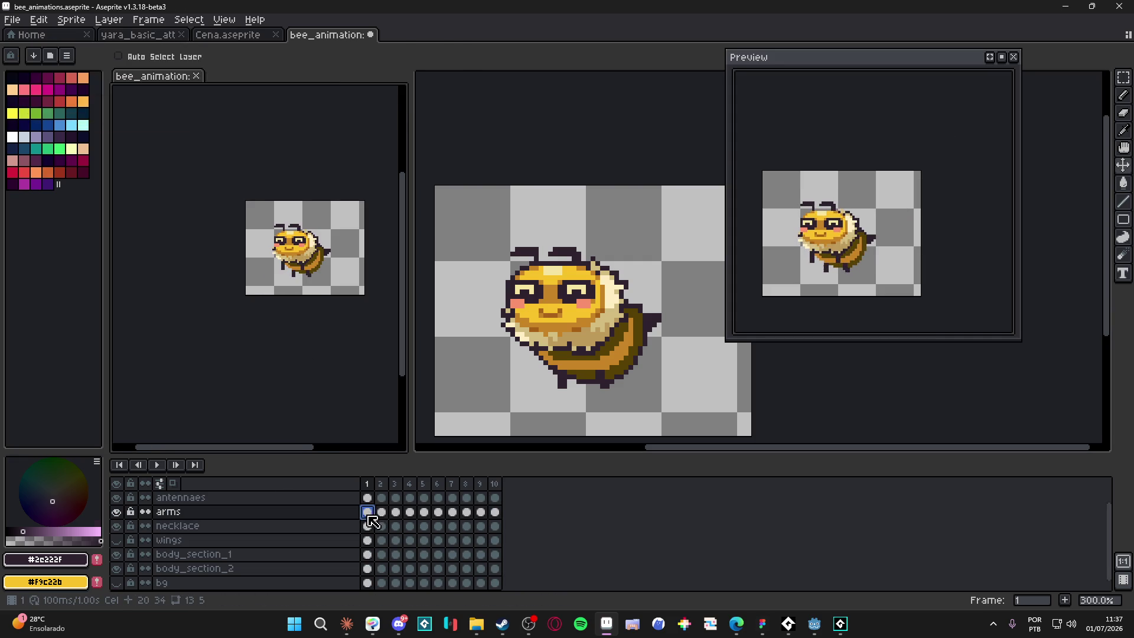
pyautogui.click(542, 384)
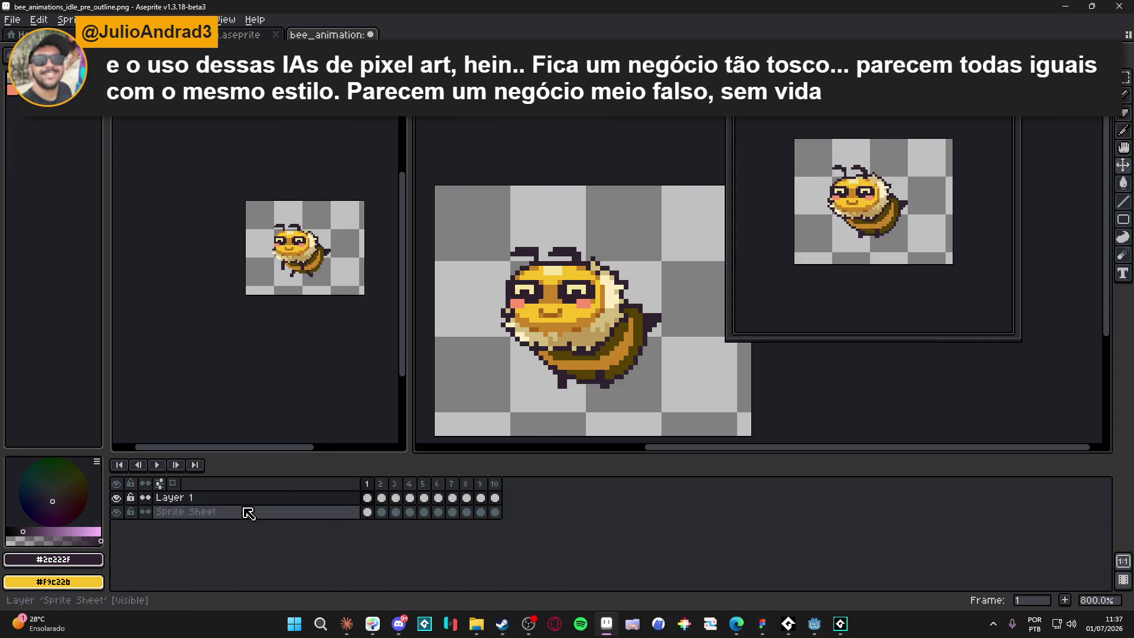
pyautogui.hotkey('shift', 'n')
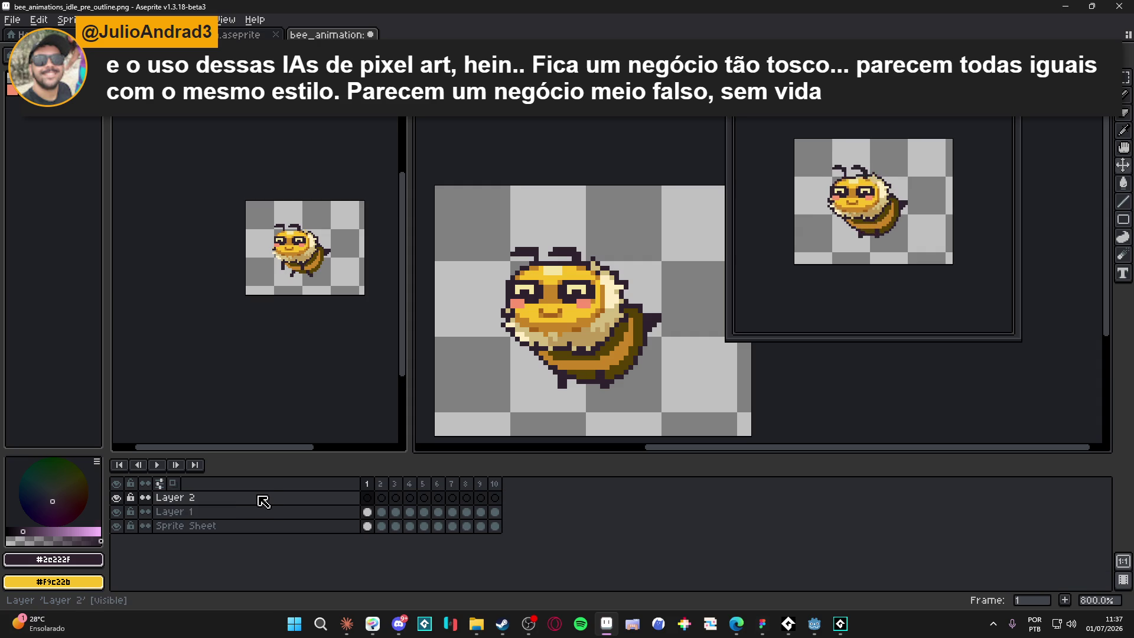
pyautogui.click(367, 498)
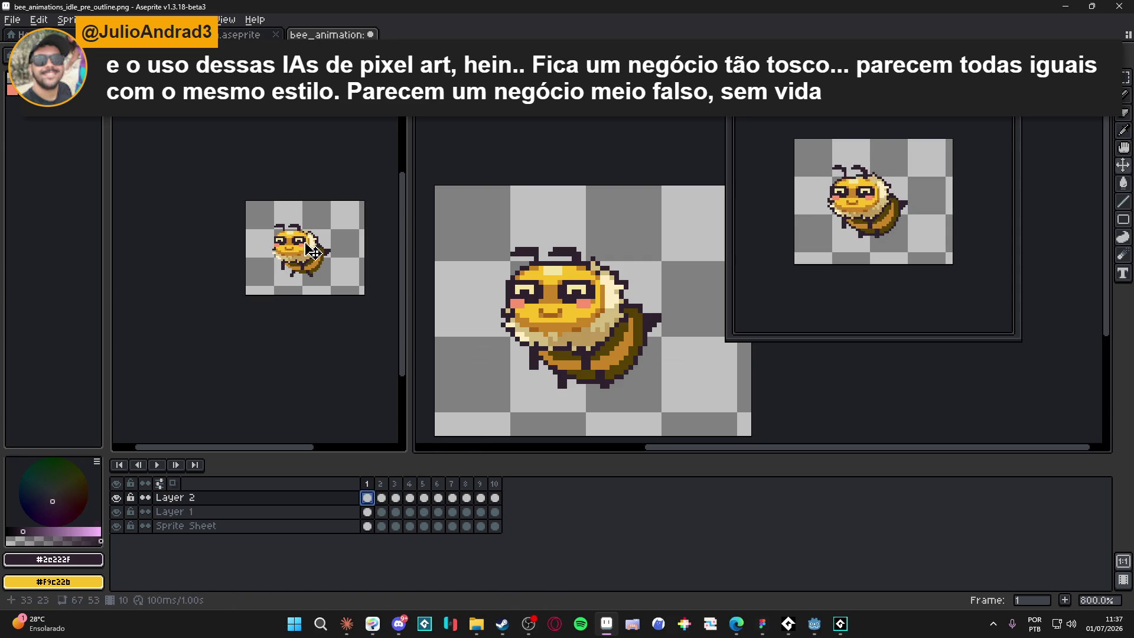
# - Show and select the wings cels for frames 1–10, then add new Layer 3 above Layer 2
pyautogui.hotkey('ctrl', 'Tab')
pyautogui.click(116, 540)
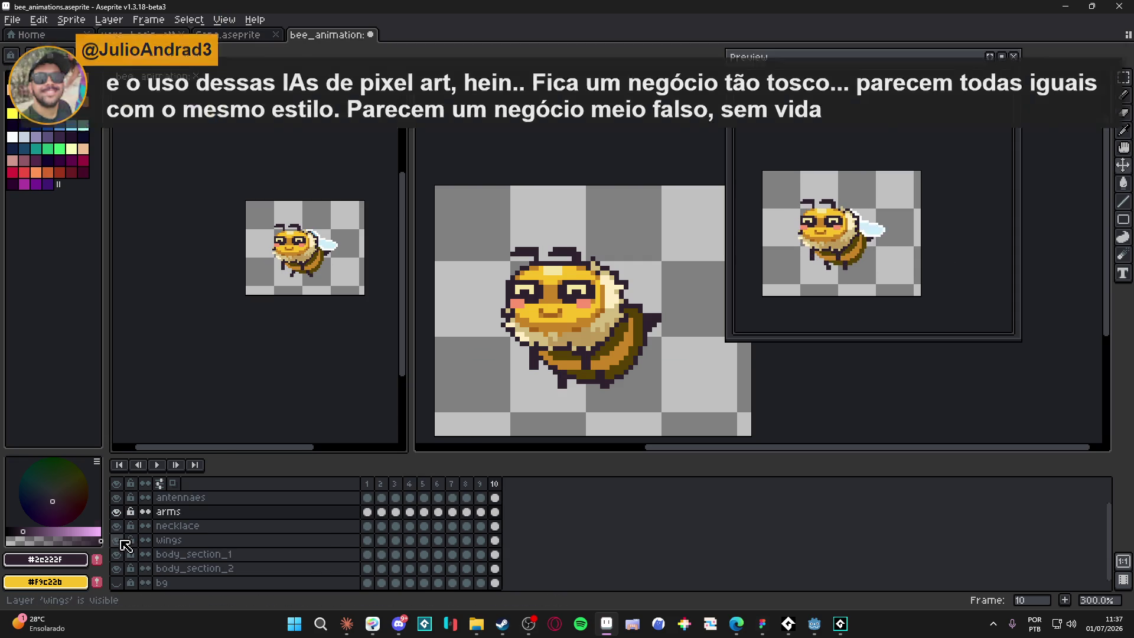
pyautogui.click(171, 540)
pyautogui.moveTo(367, 540); pyautogui.dragTo(495, 540)
pyautogui.hotkey('ctrl', 'Tab')
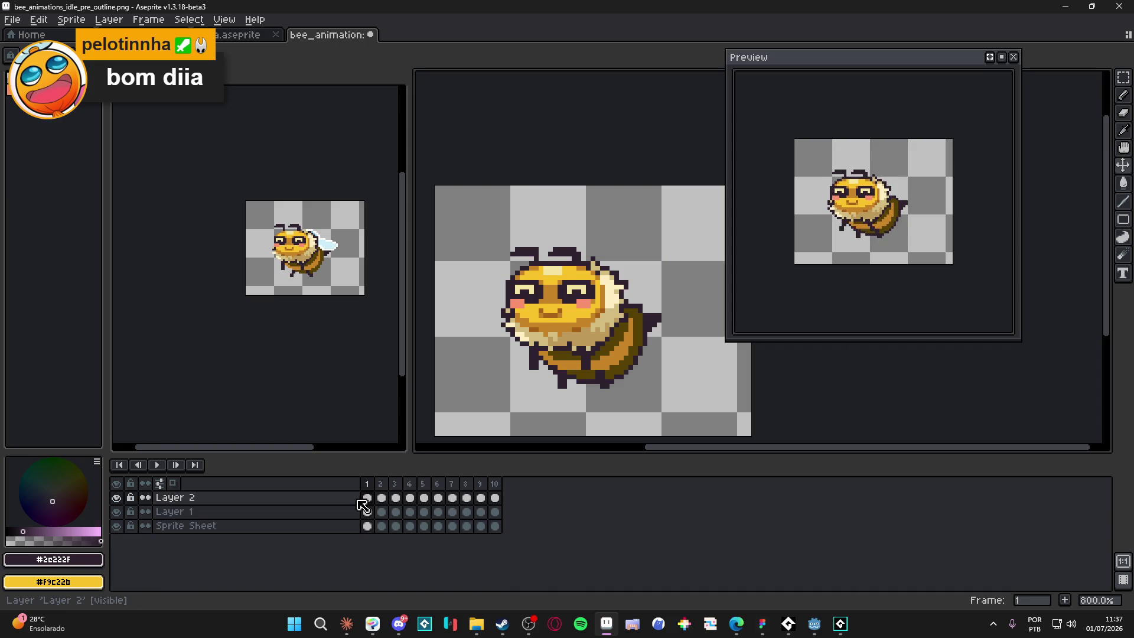
pyautogui.click(355, 502)
pyautogui.hotkey('shift', 'n')
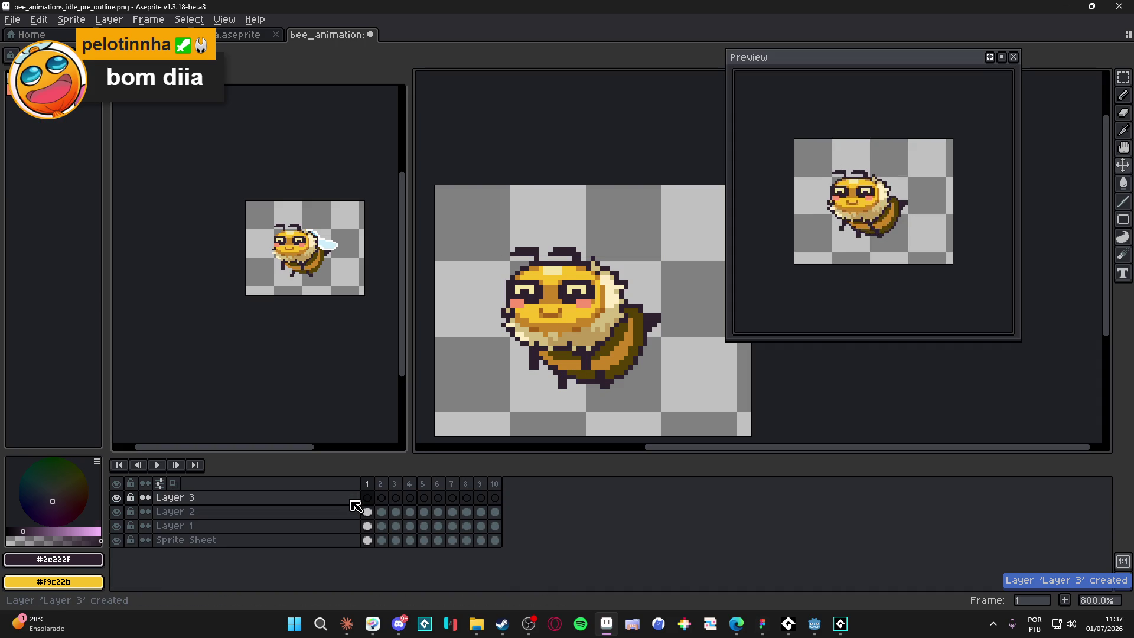
pyautogui.click(367, 498)
# - Paste the blue wings into Layer 3 and check them on frames 2 through 5
pyautogui.hotkey('ctrl', 'v')
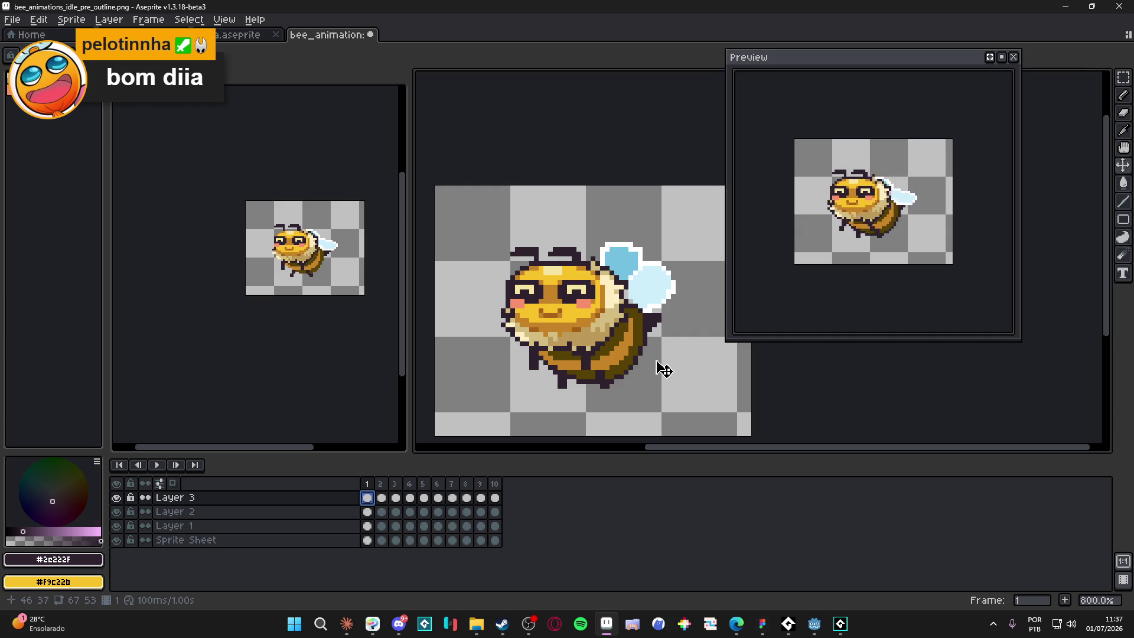
pyautogui.click(381, 484)
pyautogui.click(396, 490)
pyautogui.click(414, 484)
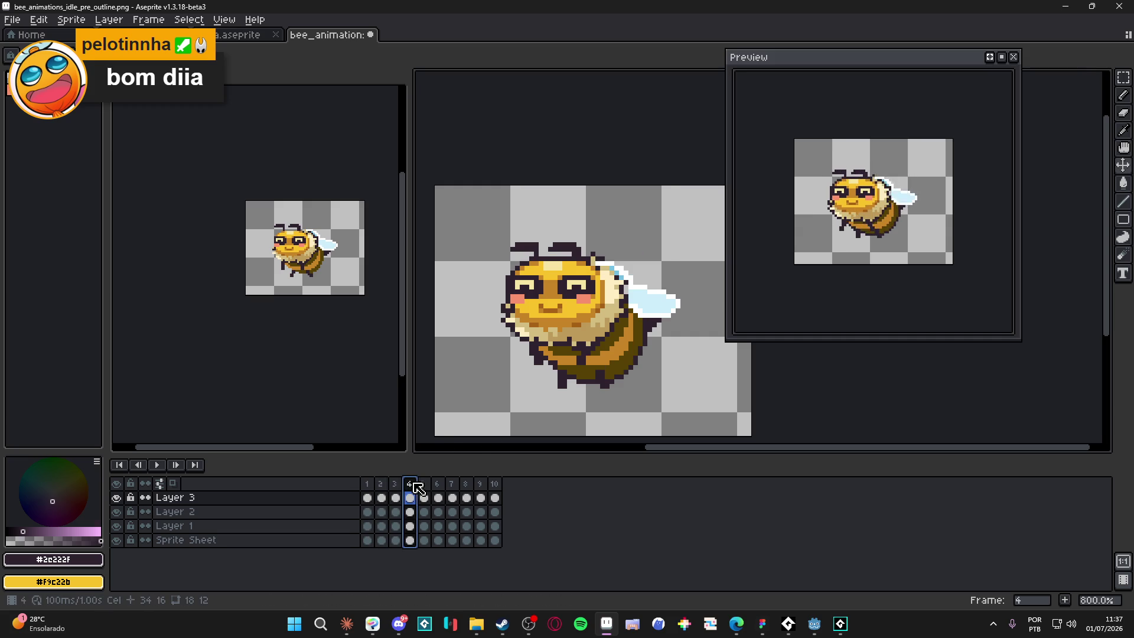
pyautogui.click(424, 483)
# - Select a small patch of Sprite Sheet pixels beside the wings on frame 5
pyautogui.scroll(3, 703, 312)
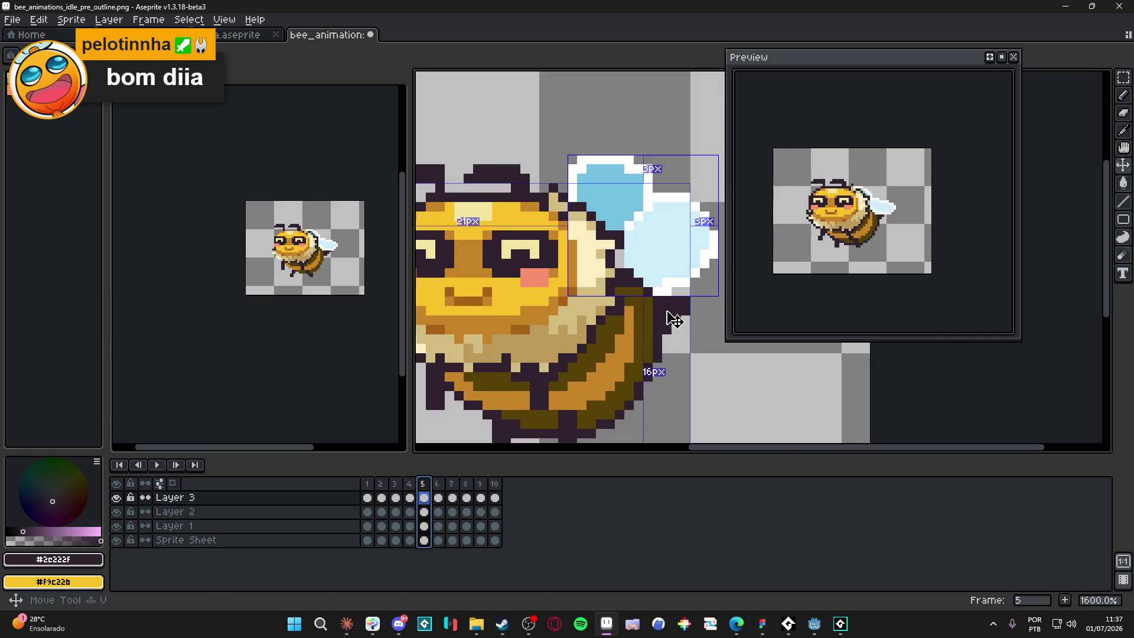
pyautogui.click(703, 311)
pyautogui.moveTo(702, 293)
pyautogui.mouseDown()
pyautogui.moveTo(659, 347)
pyautogui.moveTo(694, 345)
pyautogui.mouseUp()
# - Commit the moved pixels and add dark pixels at the bee's tail on frame 6
pyautogui.press('Return')
pyautogui.press('Right')
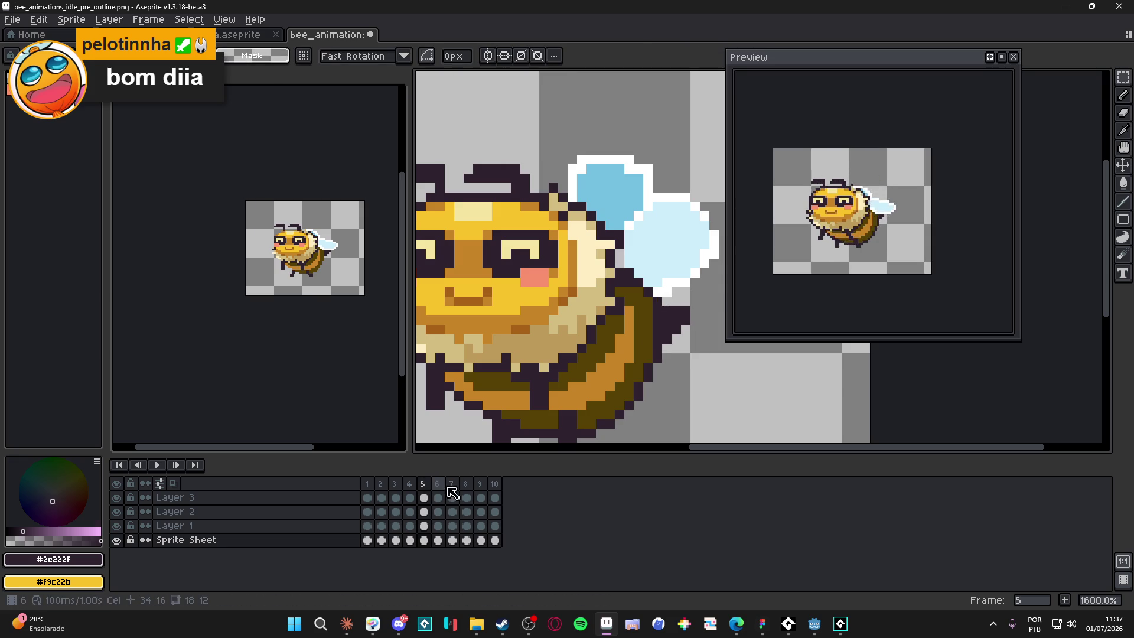
pyautogui.press('b')
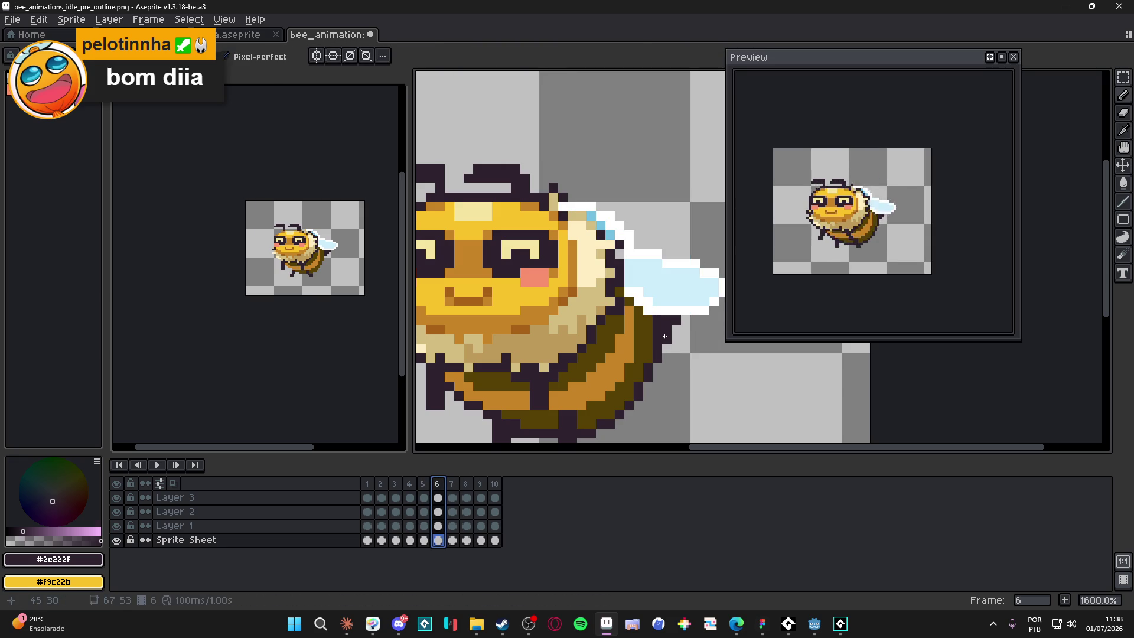
pyautogui.click(676, 331)
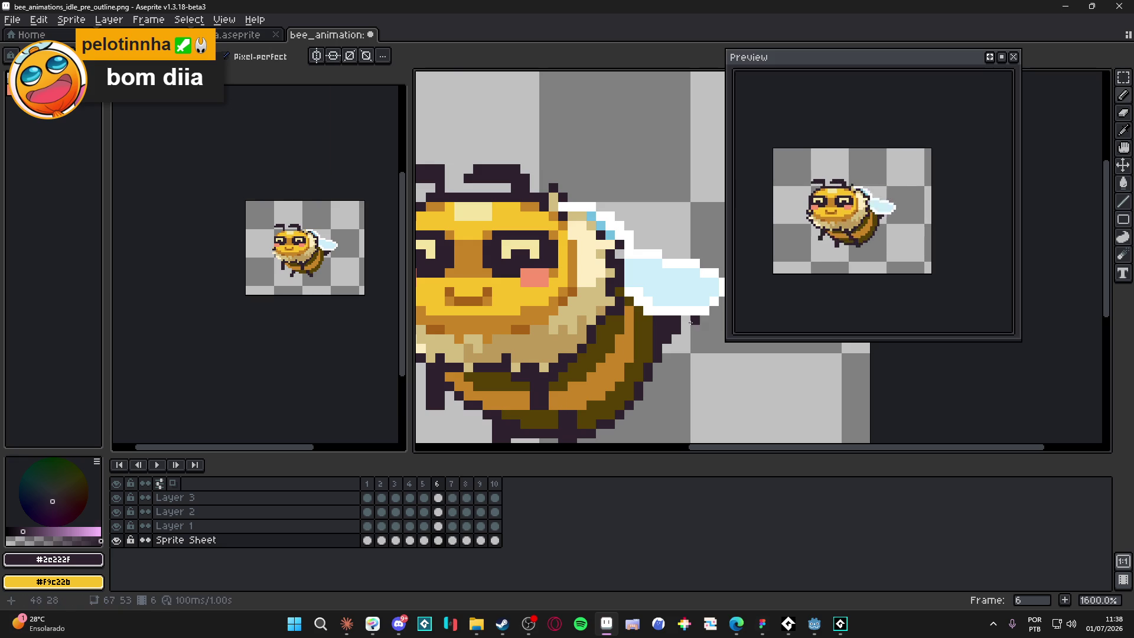
# - Step through frames 7–10 back to frame 1 and clear the cel range selection
pyautogui.click(455, 484)
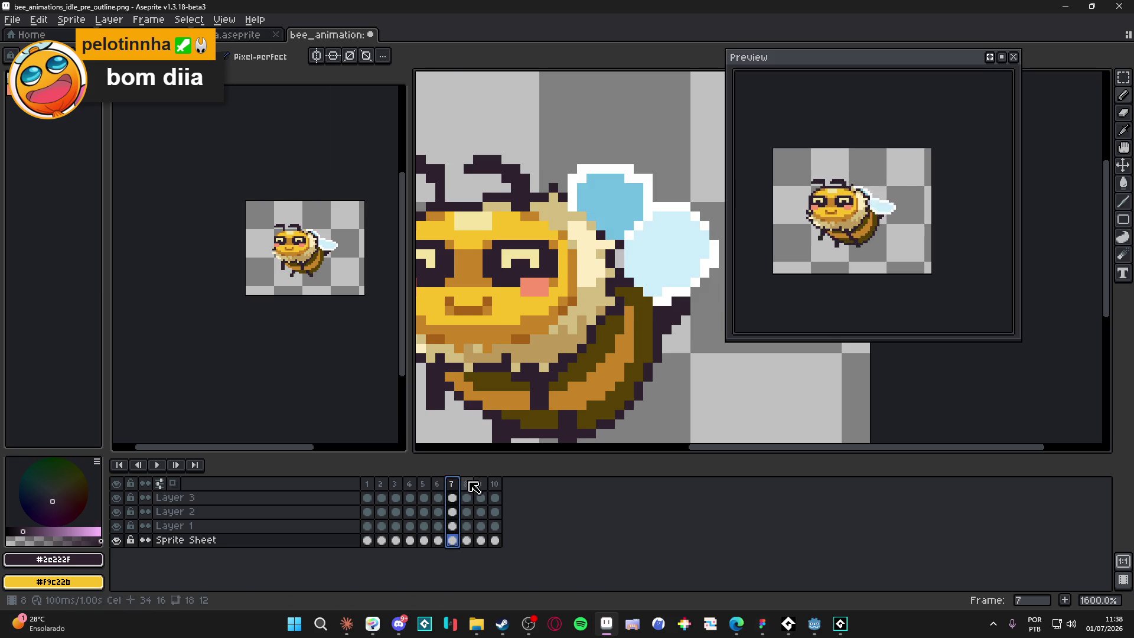
pyautogui.click(470, 485)
pyautogui.click(481, 486)
pyautogui.click(495, 485)
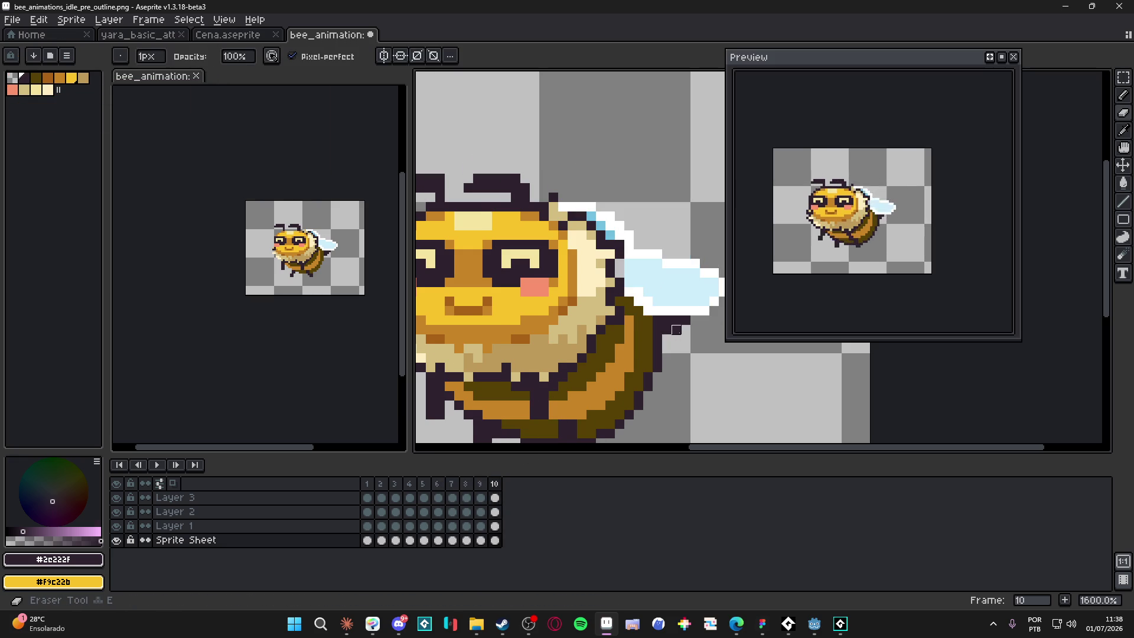
pyautogui.press('Right')
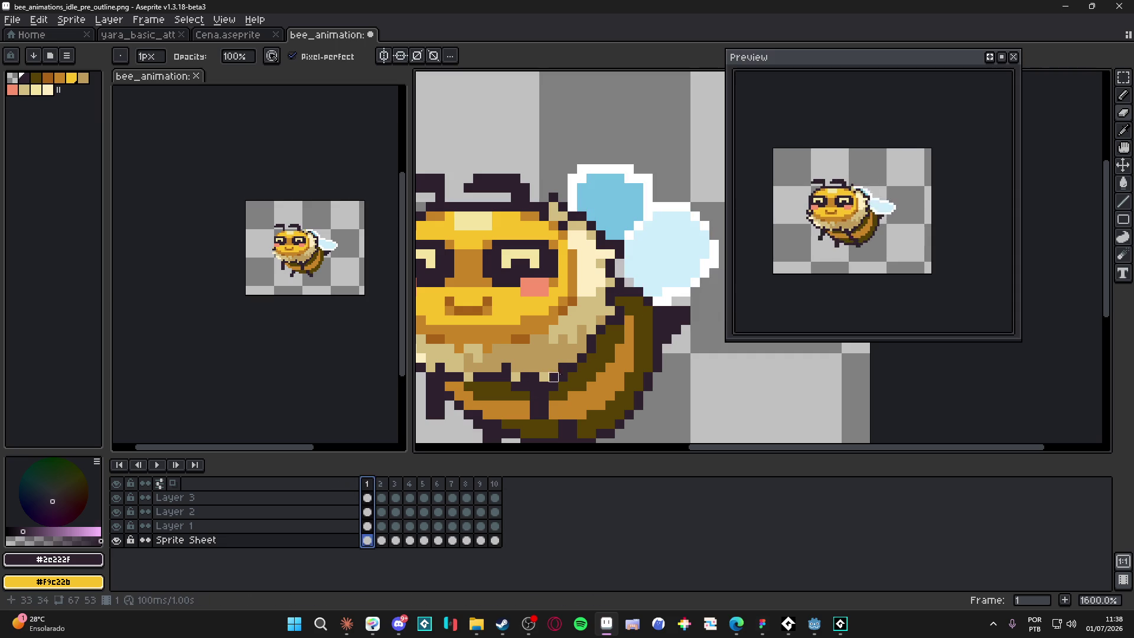
pyautogui.click(667, 340)
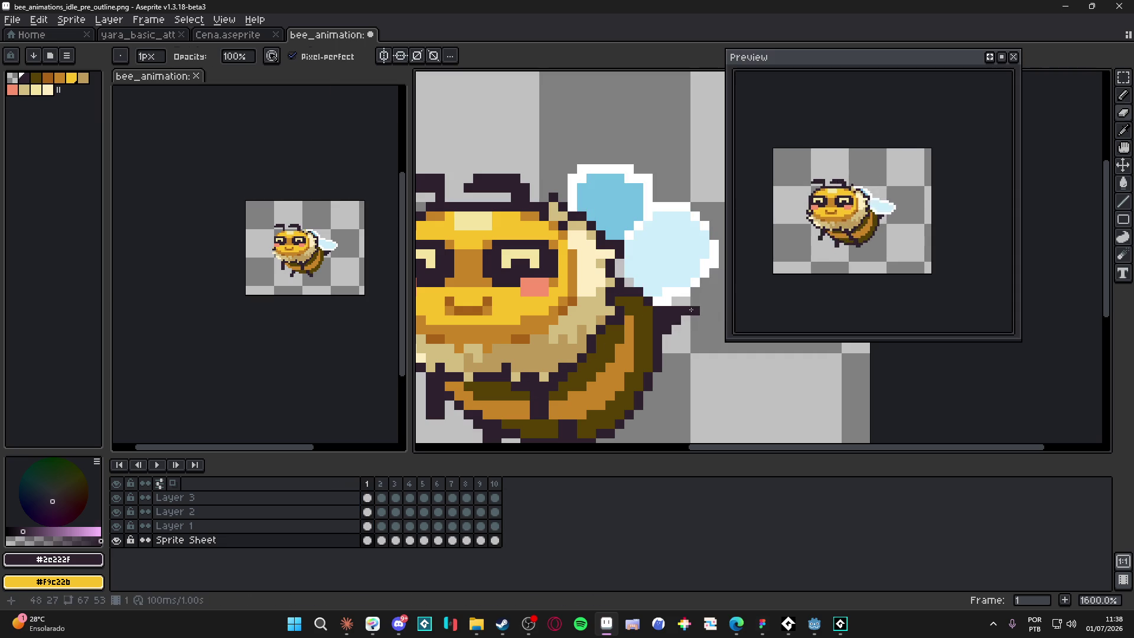
pyautogui.press('e')
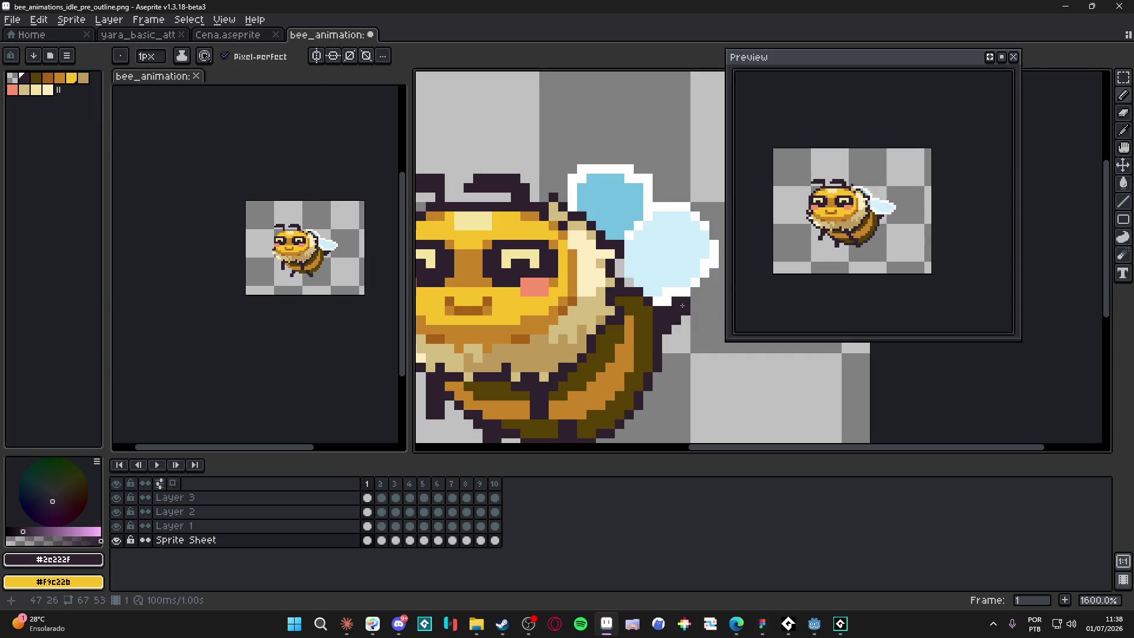
pyautogui.scroll(-3, 683, 305)
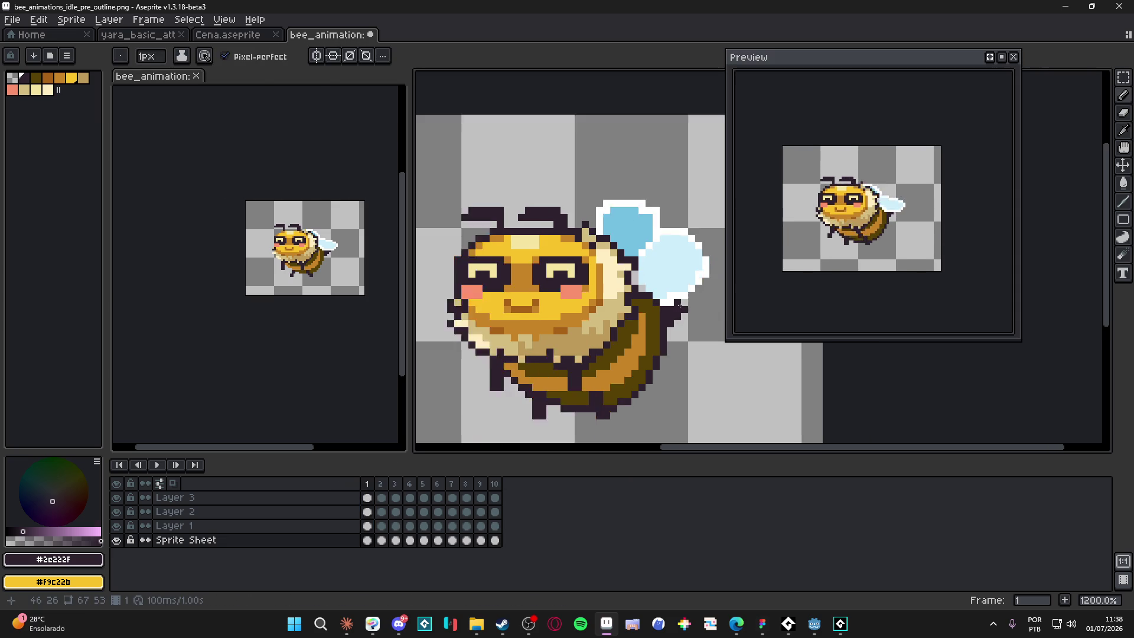
pyautogui.scroll(-1, 652, 297)
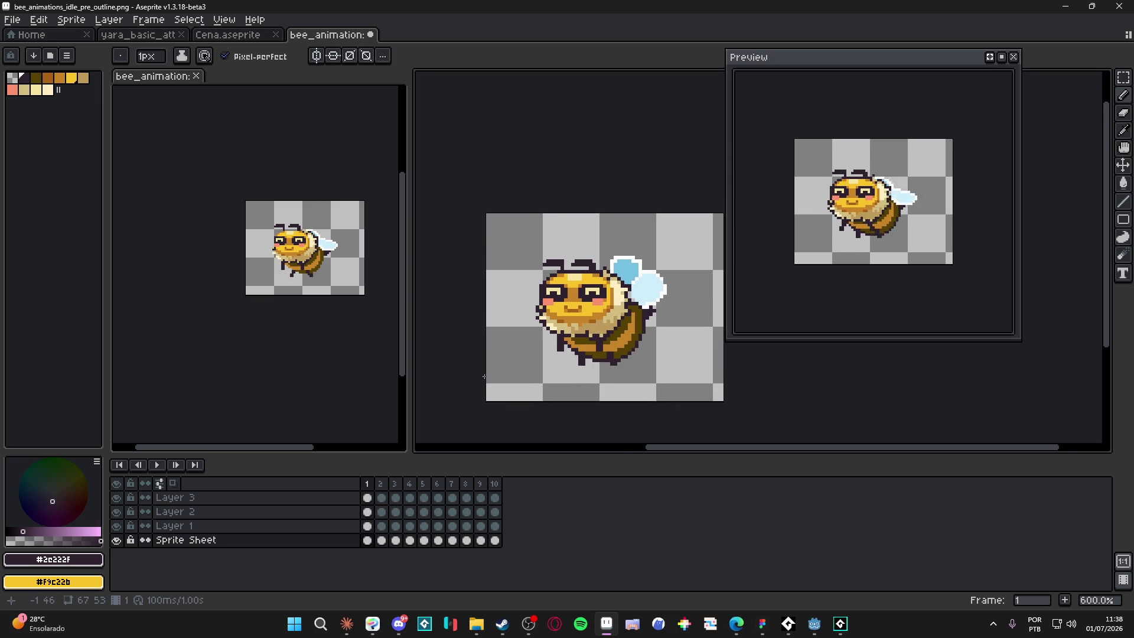
# - Review the wing poses on frames 2, 3 and 4, then step back through earlier frames
pyautogui.click(381, 484)
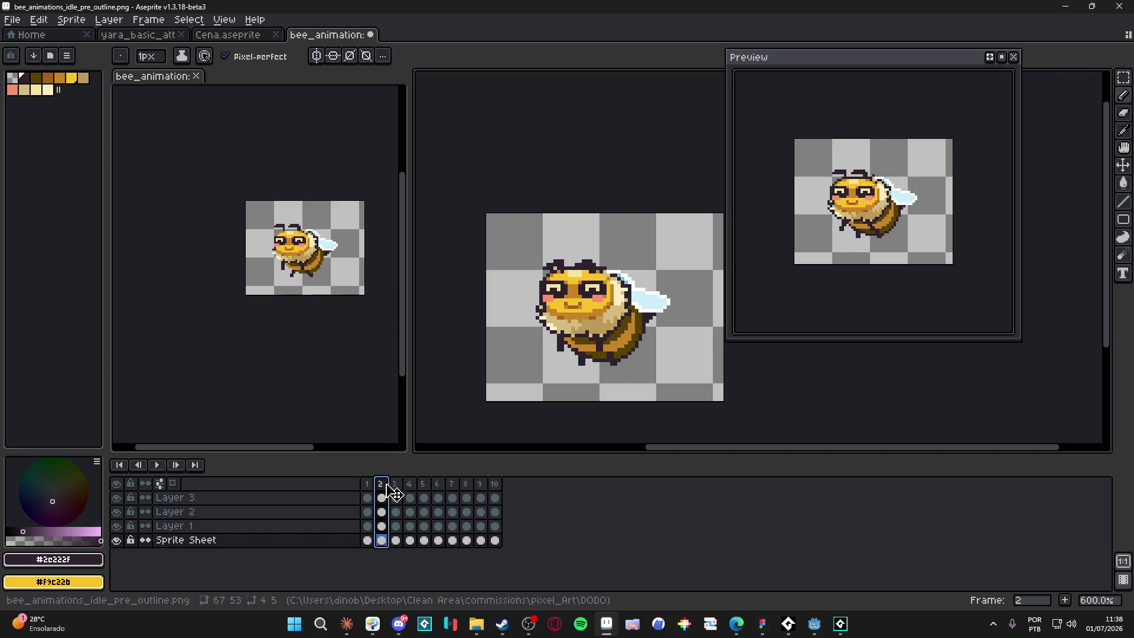
pyautogui.click(395, 484)
pyautogui.scroll(1, 552, 264)
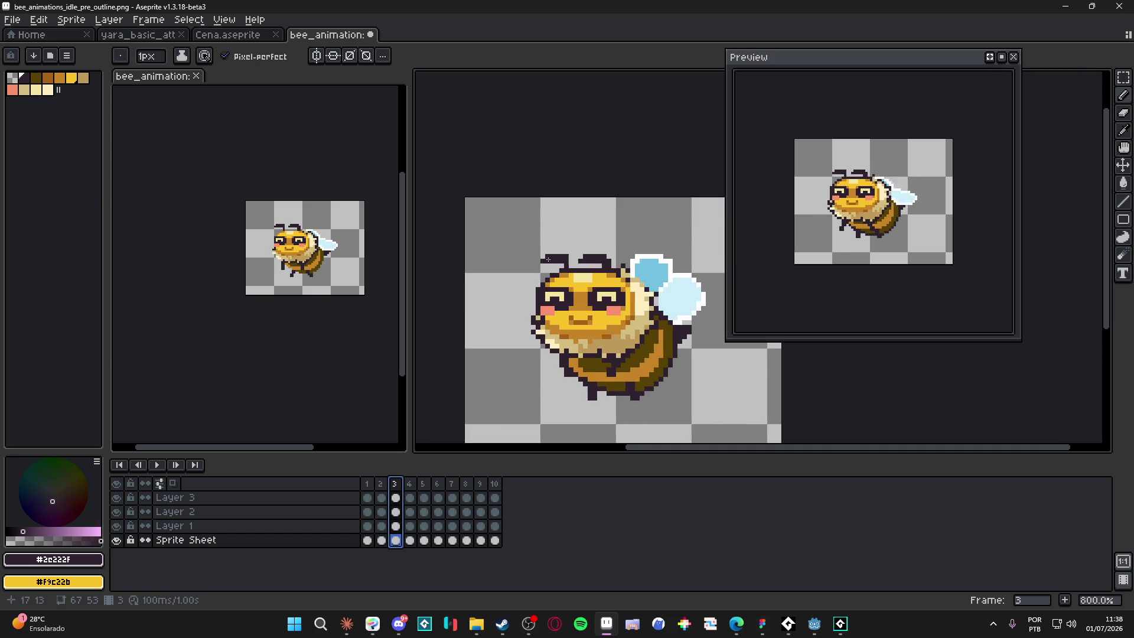
pyautogui.click(410, 484)
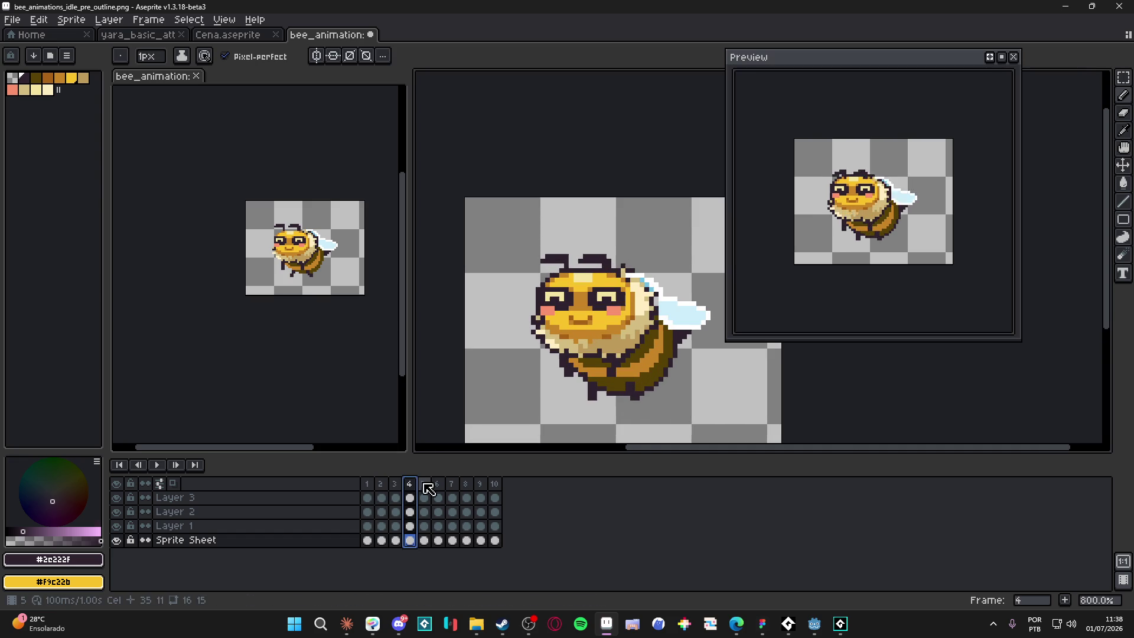
pyautogui.click(367, 484)
pyautogui.click(381, 484)
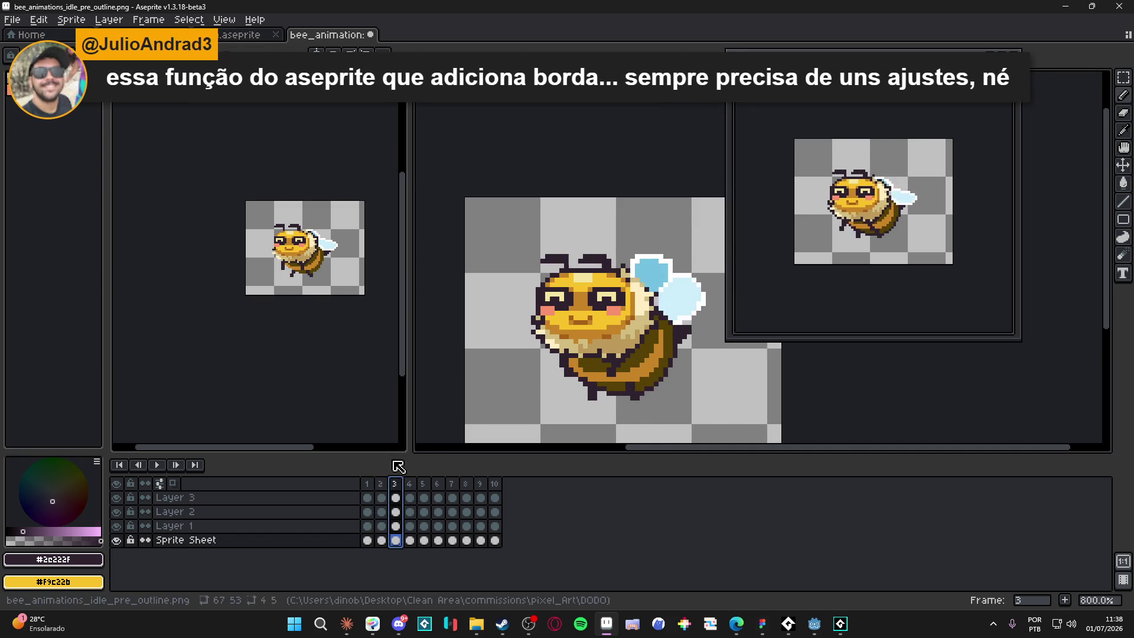
# - Select Layer 1 and step through its frames 2 to 8
pyautogui.press('ctrl')
pyautogui.keyDown('ctrl'); pyautogui.click(569, 267); pyautogui.keyUp('ctrl')
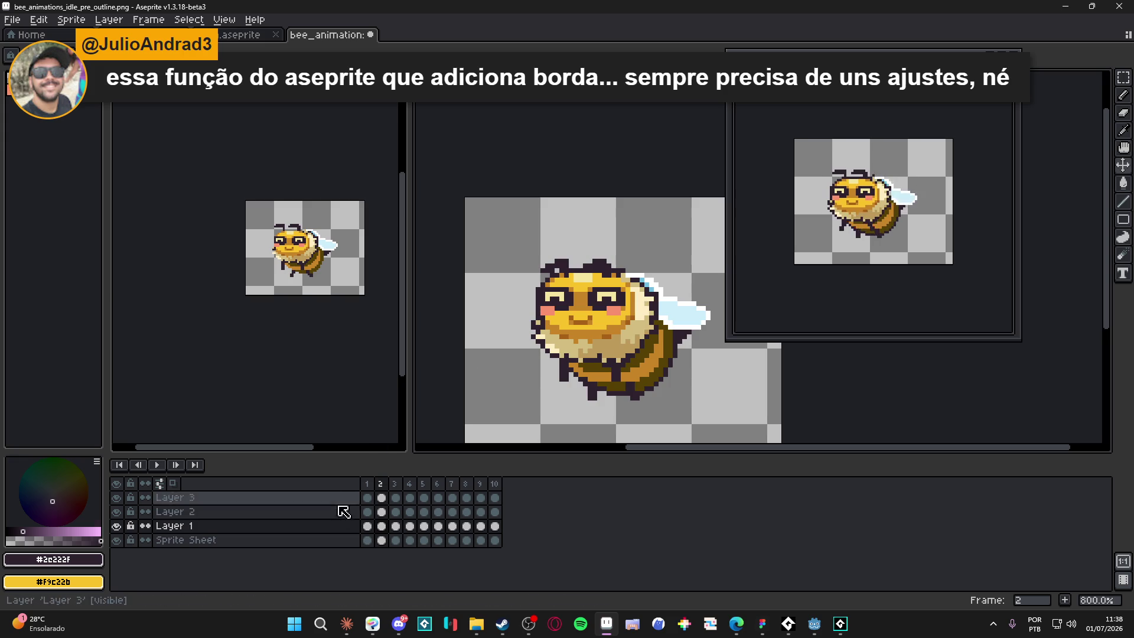
pyautogui.click(397, 526)
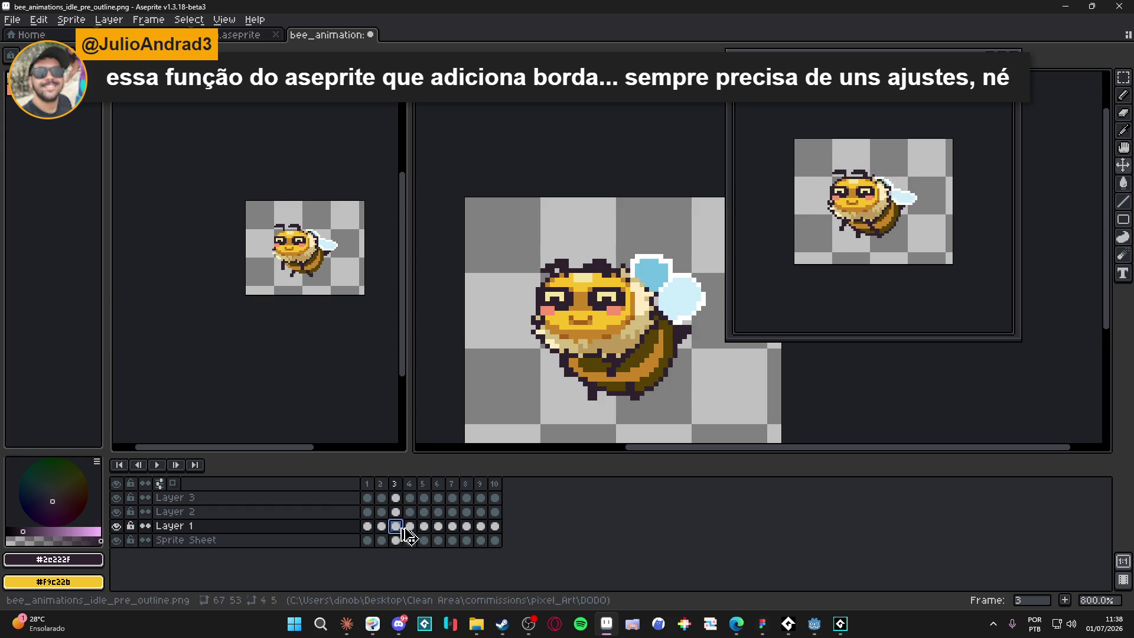
pyautogui.click(410, 526)
pyautogui.click(424, 526)
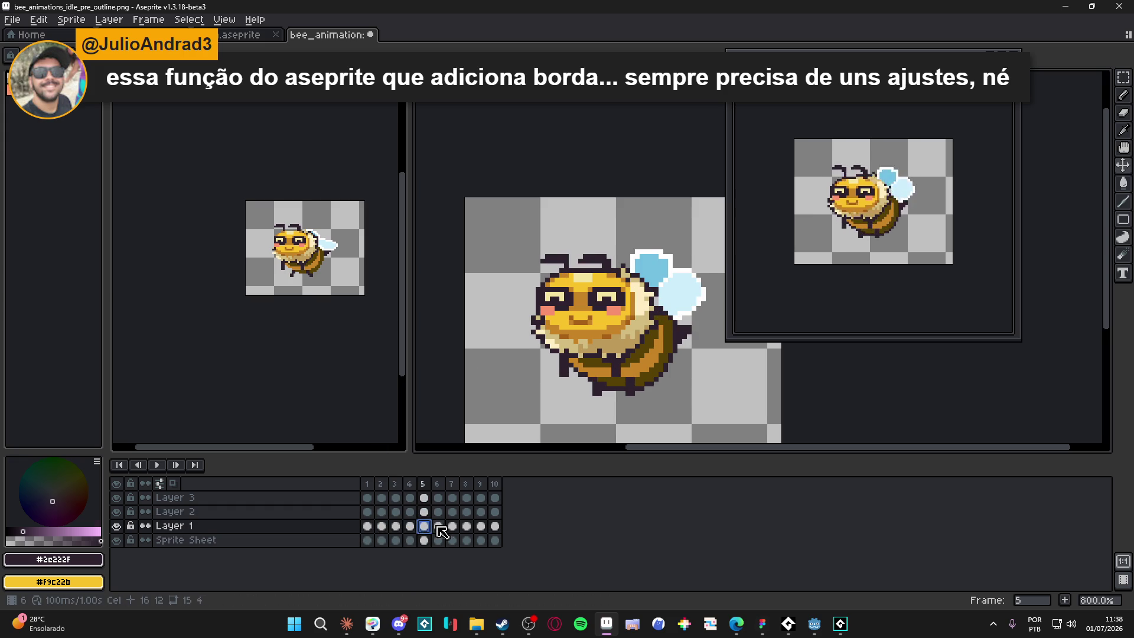
pyautogui.click(439, 525)
pyautogui.click(452, 526)
pyautogui.click(467, 526)
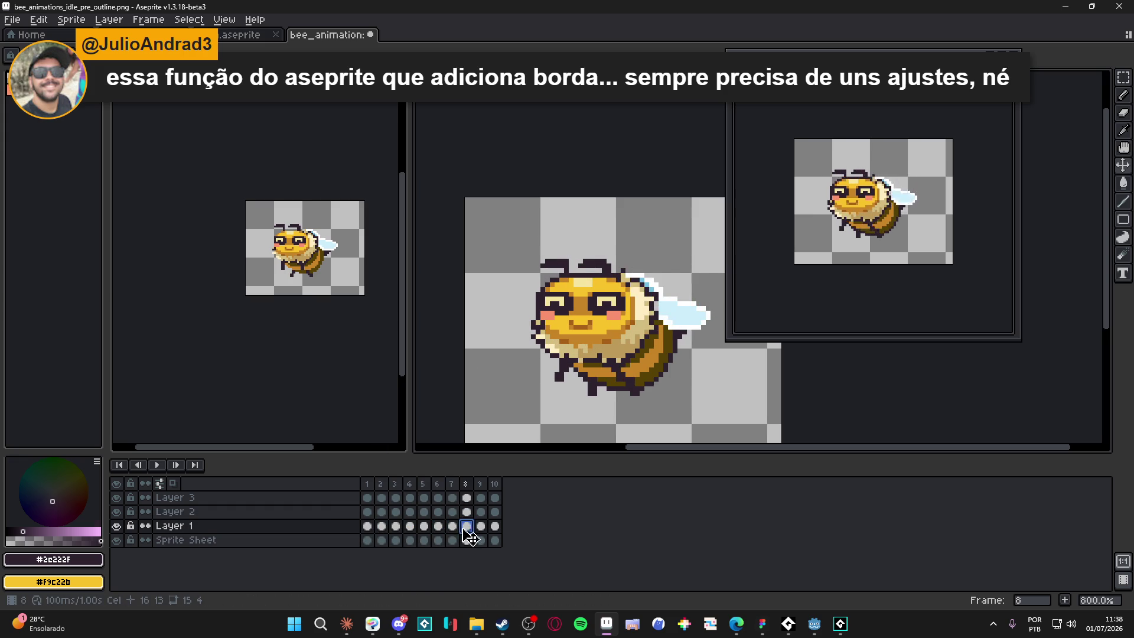
# - Compare frames 6 to 8, undo the accidental cel copy, and return to frame 8
pyautogui.press('Left')
pyautogui.press('Right')
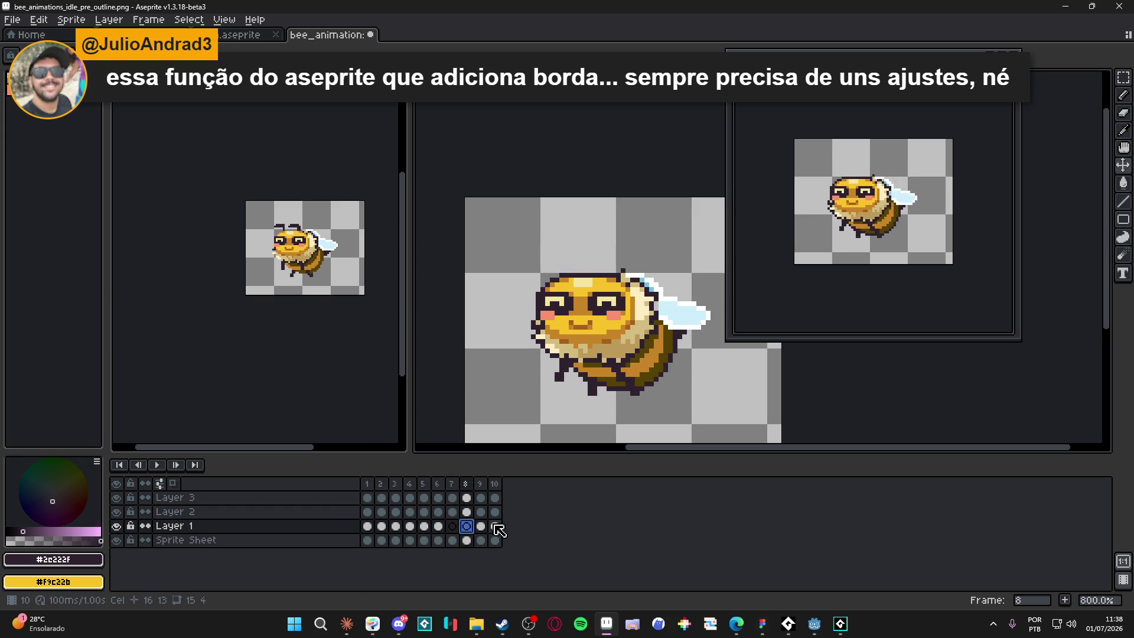
pyautogui.press('Left')
pyautogui.press('Left')
pyautogui.hotkey('ctrl', 'c')
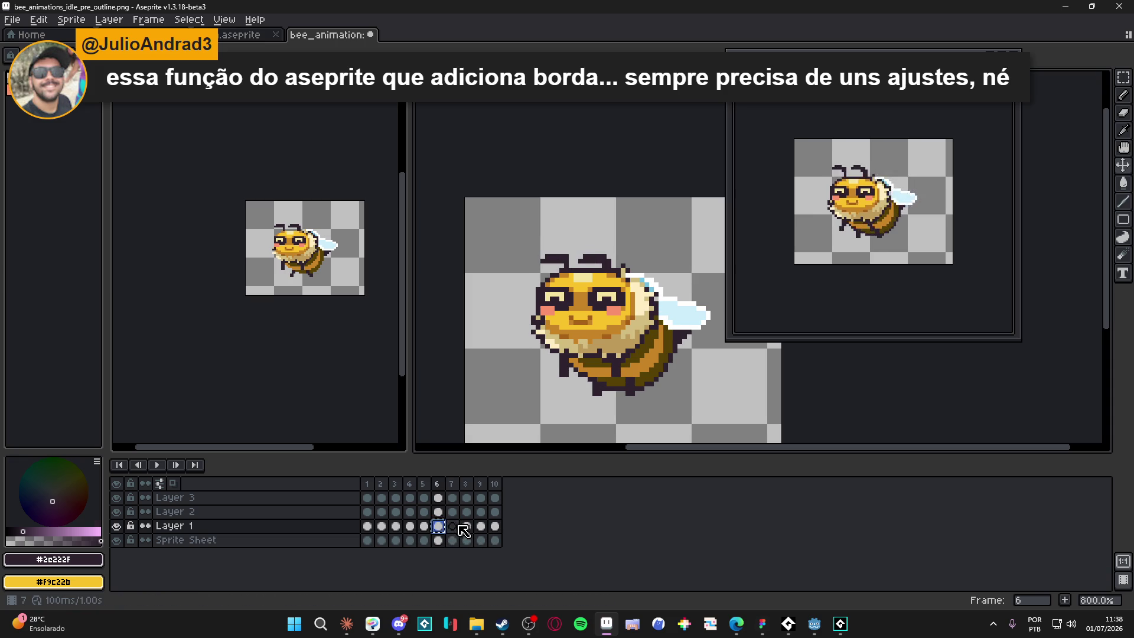
pyautogui.click(453, 528)
pyautogui.hotkey('ctrl', 'z')
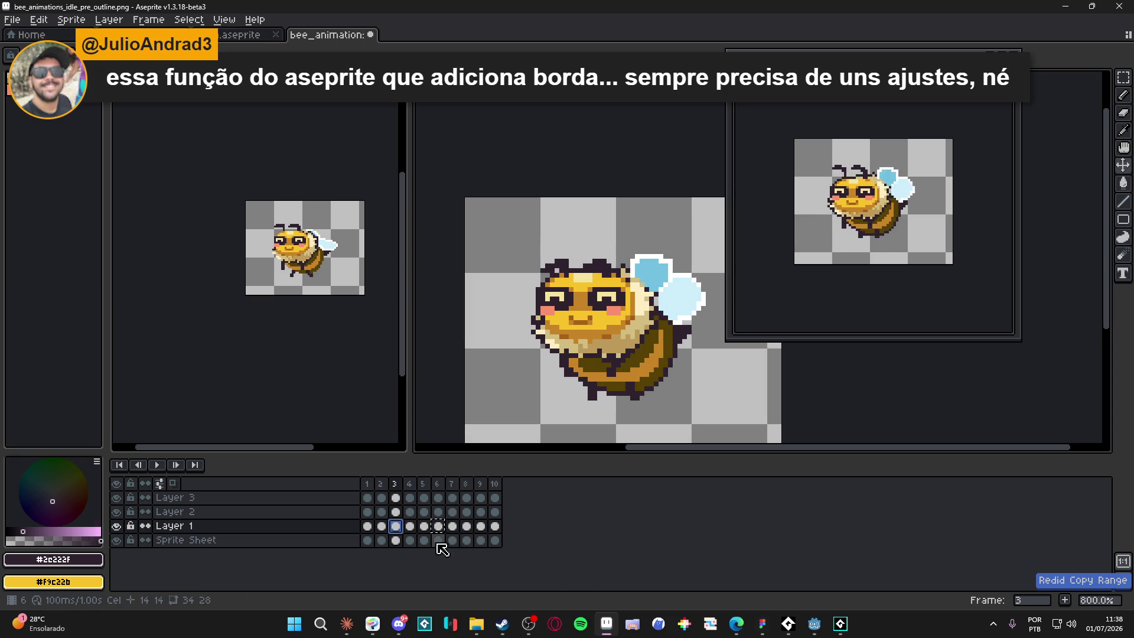
pyautogui.click(438, 526)
pyautogui.click(456, 527)
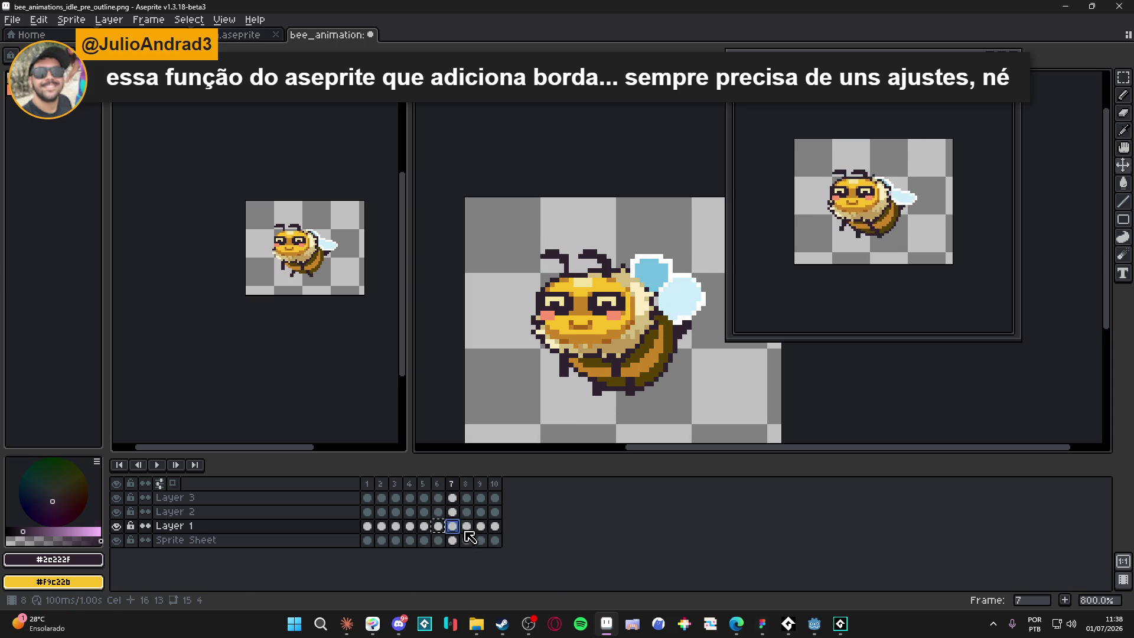
pyautogui.click(468, 527)
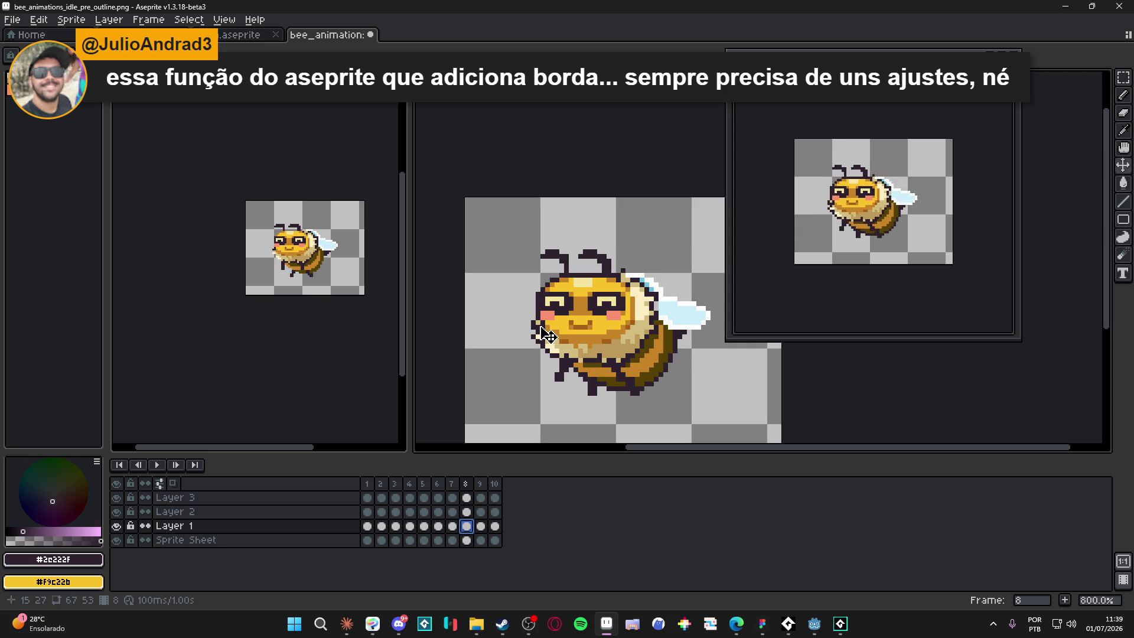
# - On Layer 3, repaint a grey wing-edge outline pixel light blue #cceefb
pyautogui.moveTo(561, 324); pyautogui.dragTo(538, 317)
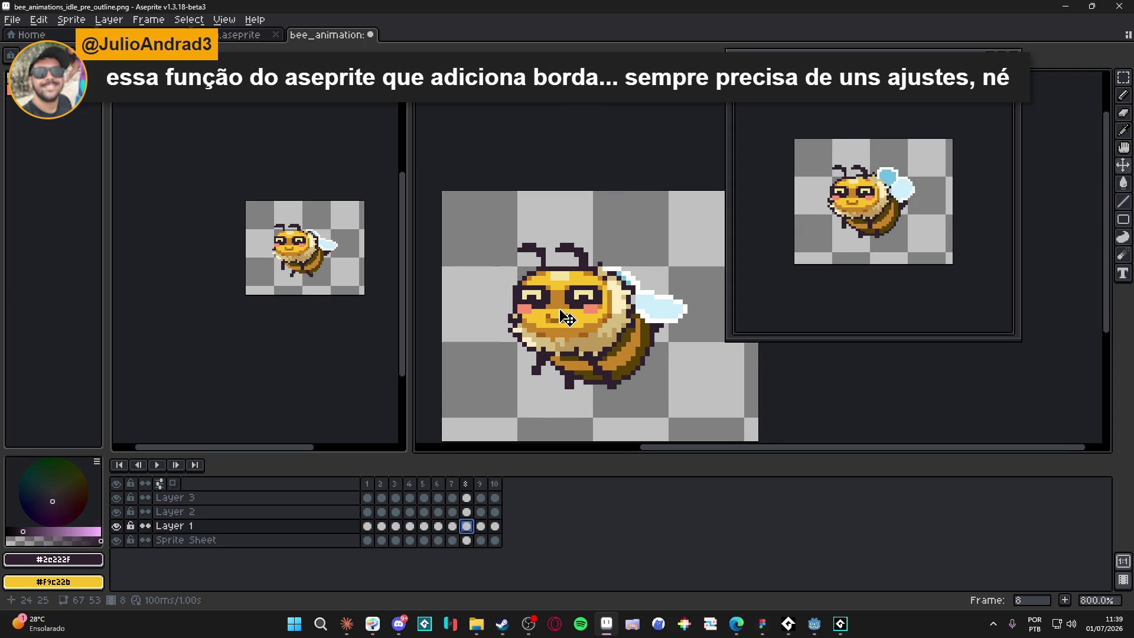
pyautogui.scroll(4, 648, 314)
pyautogui.keyDown('ctrl'); pyautogui.click(650, 314); pyautogui.keyUp('ctrl')
pyautogui.press('b')
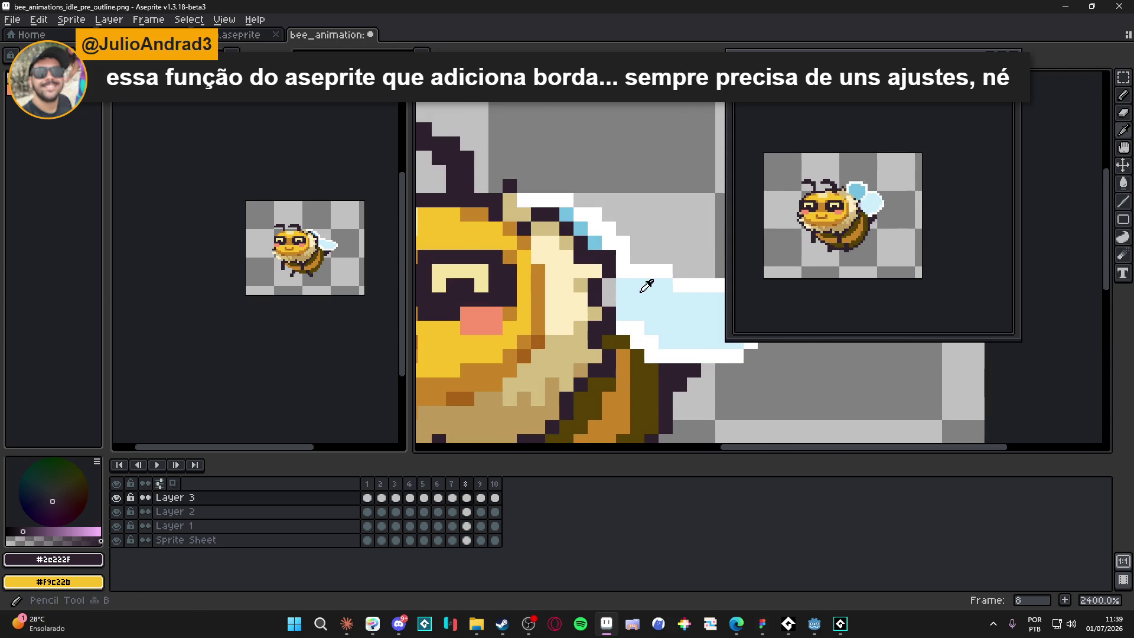
pyautogui.keyDown('alt'); pyautogui.click(647, 286); pyautogui.keyUp('alt')
pyautogui.click(608, 286)
# - Step through the remaining frames, resampling the light blue to fix wing-edge pixels on each
pyautogui.press('.')
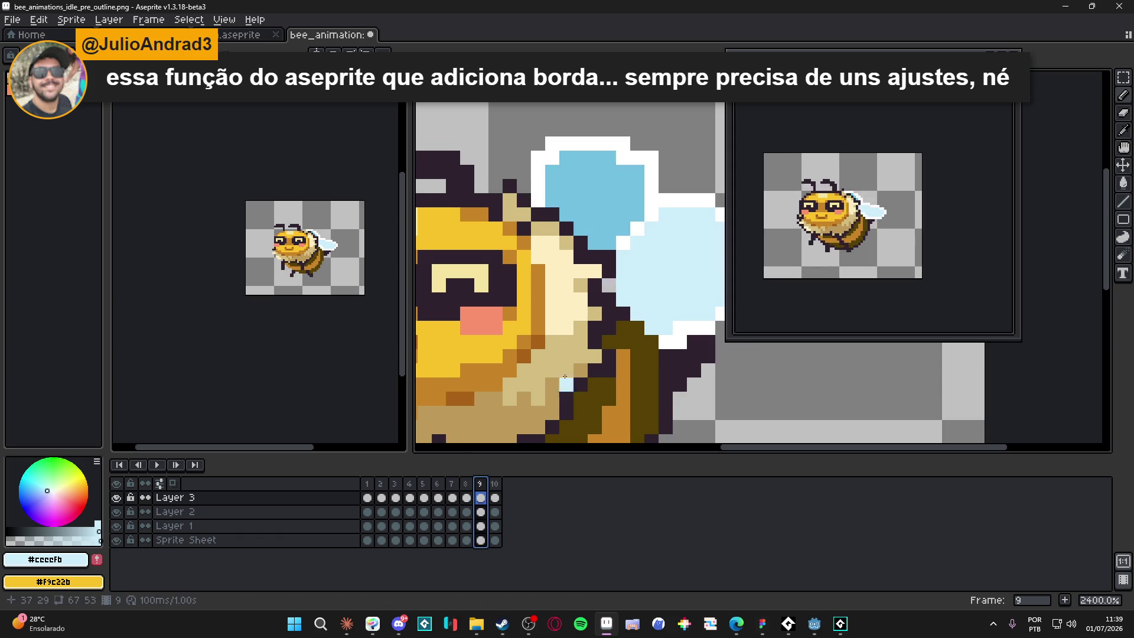
pyautogui.press('.')
pyautogui.press('.')
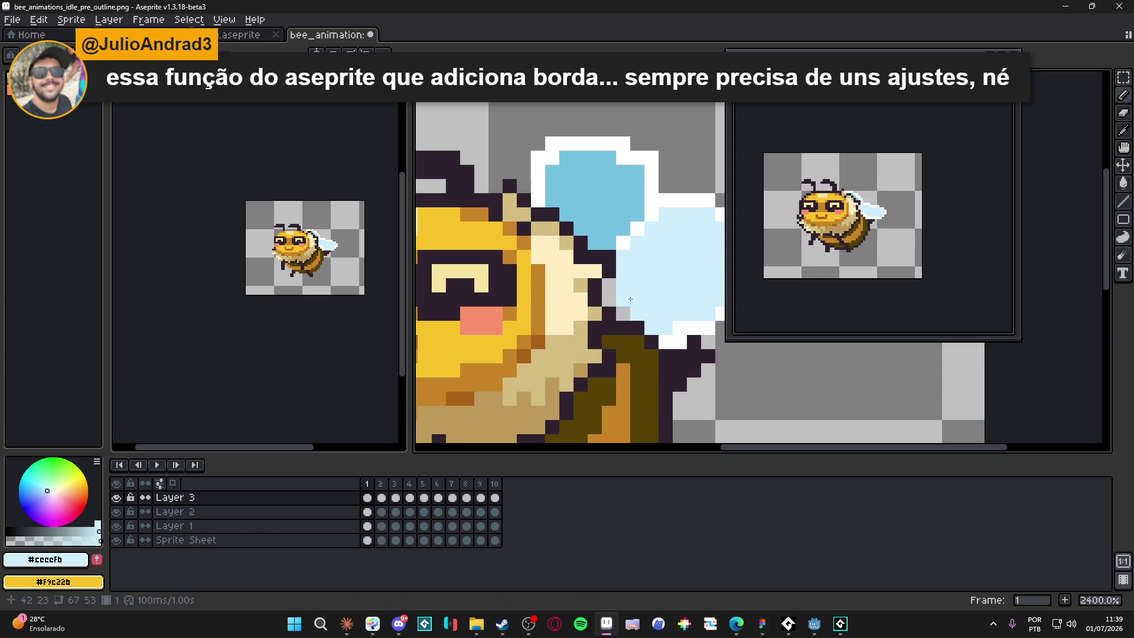
pyautogui.press('.')
pyautogui.press('.')
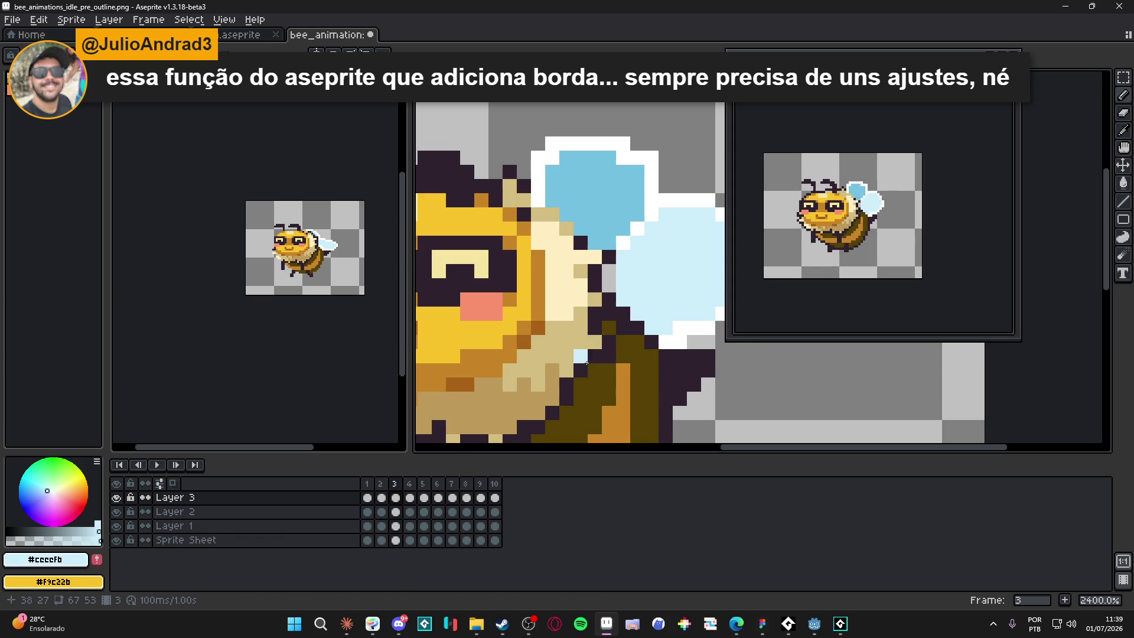
pyautogui.press('.')
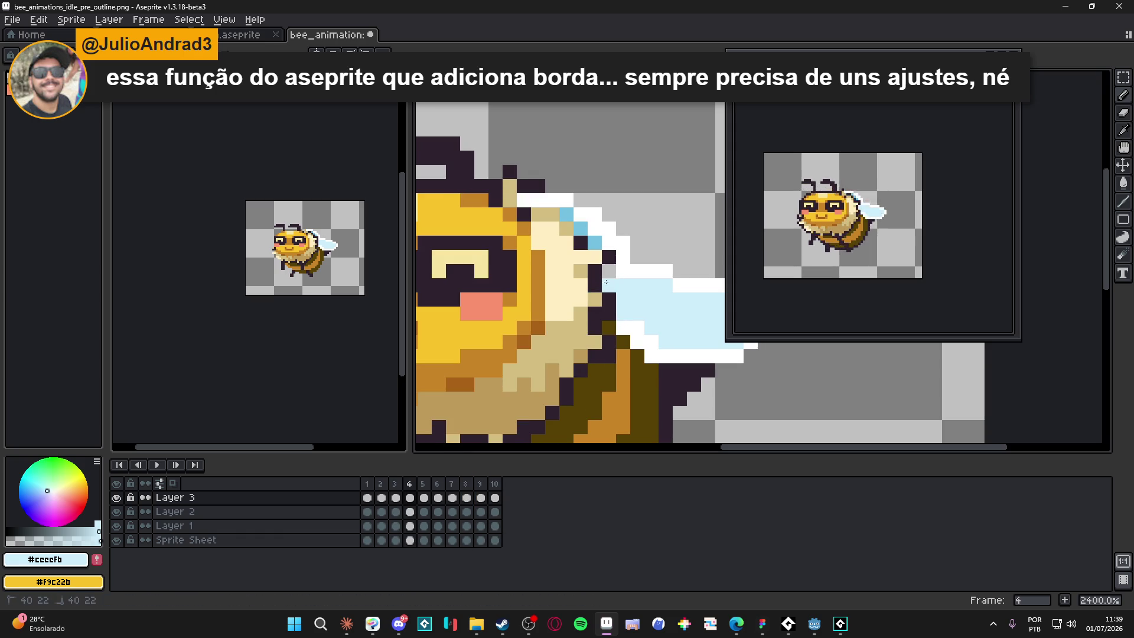
pyautogui.press('alt')
pyautogui.press('Right')
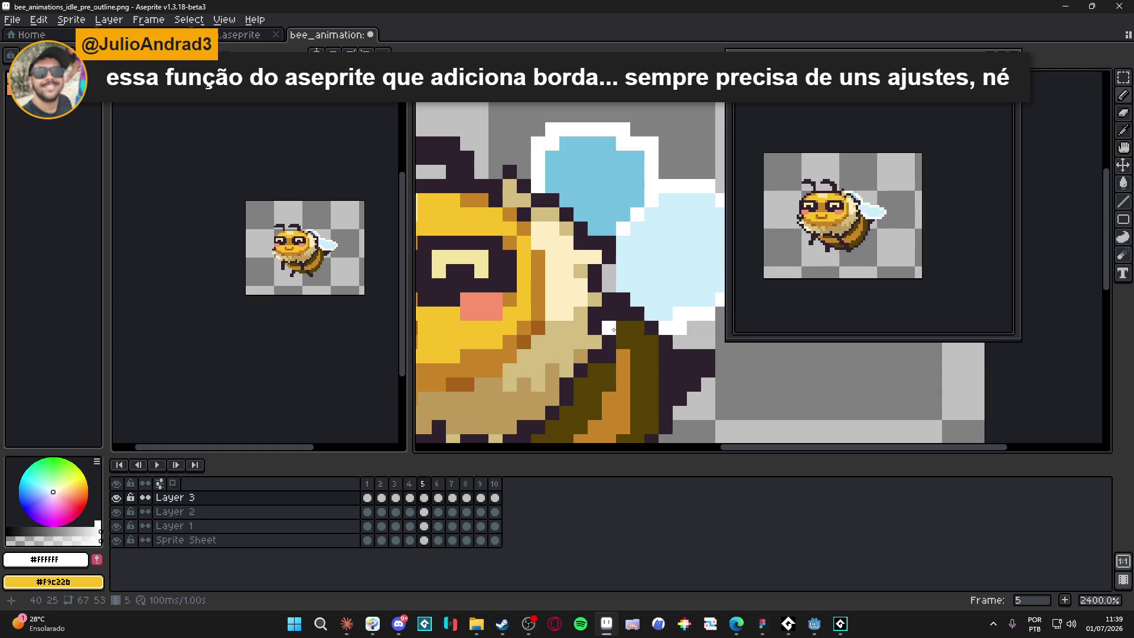
pyautogui.press('Left')
pyautogui.press('Right')
pyautogui.keyDown('alt'); pyautogui.click(625, 281); pyautogui.keyUp('alt')
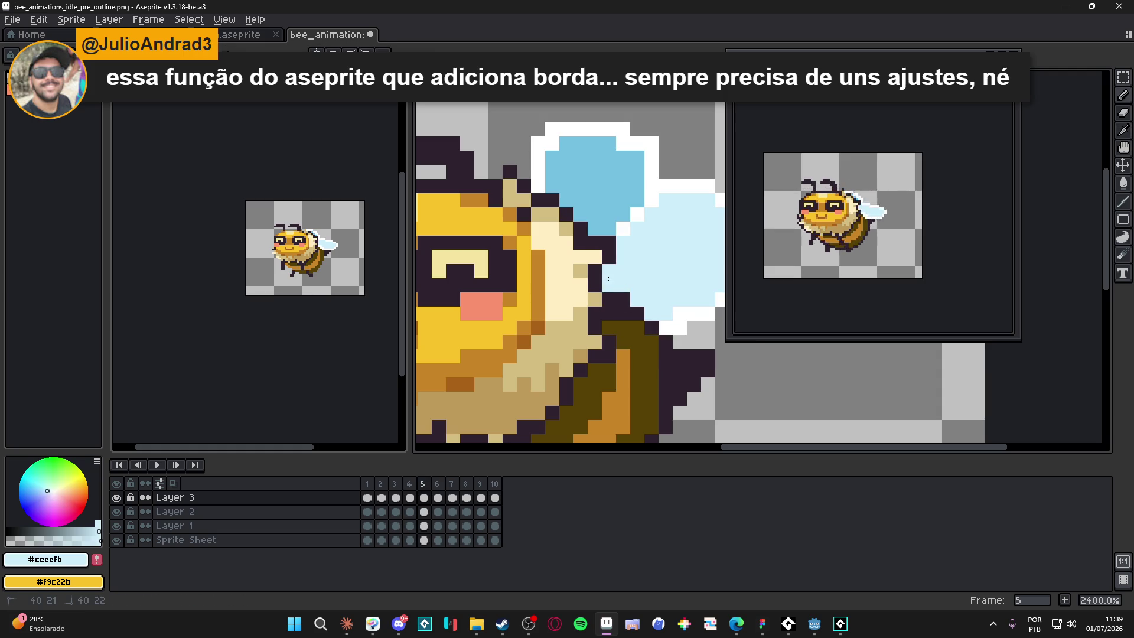
pyautogui.press('Right')
pyautogui.press('Right')
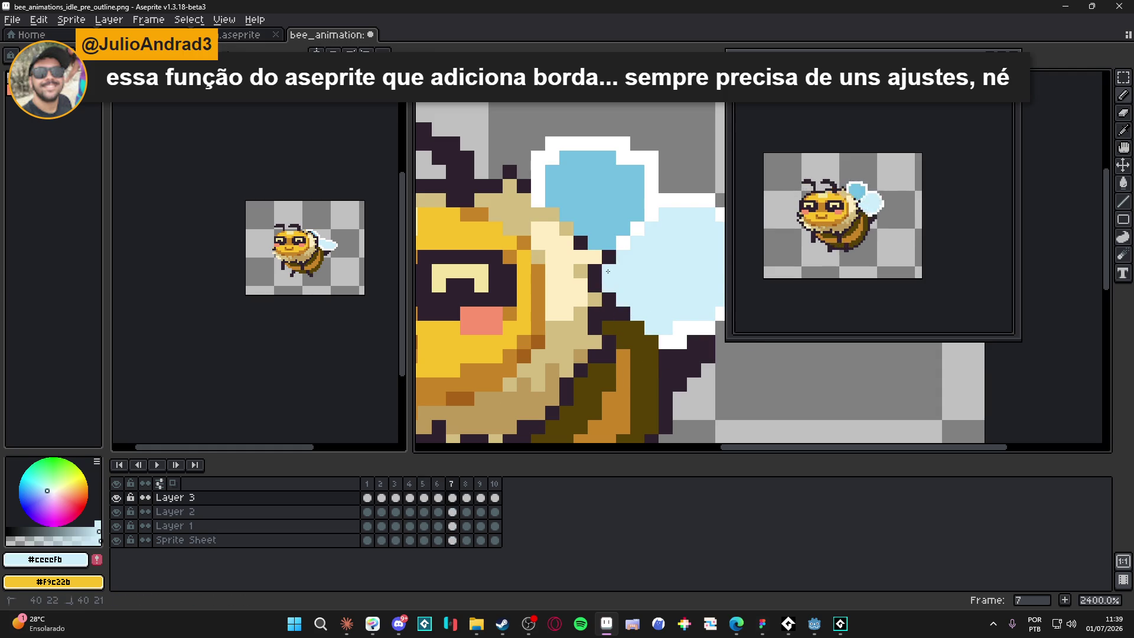
pyautogui.press('Right')
pyautogui.press('Right')
pyautogui.press('Right')
pyautogui.press('Right')
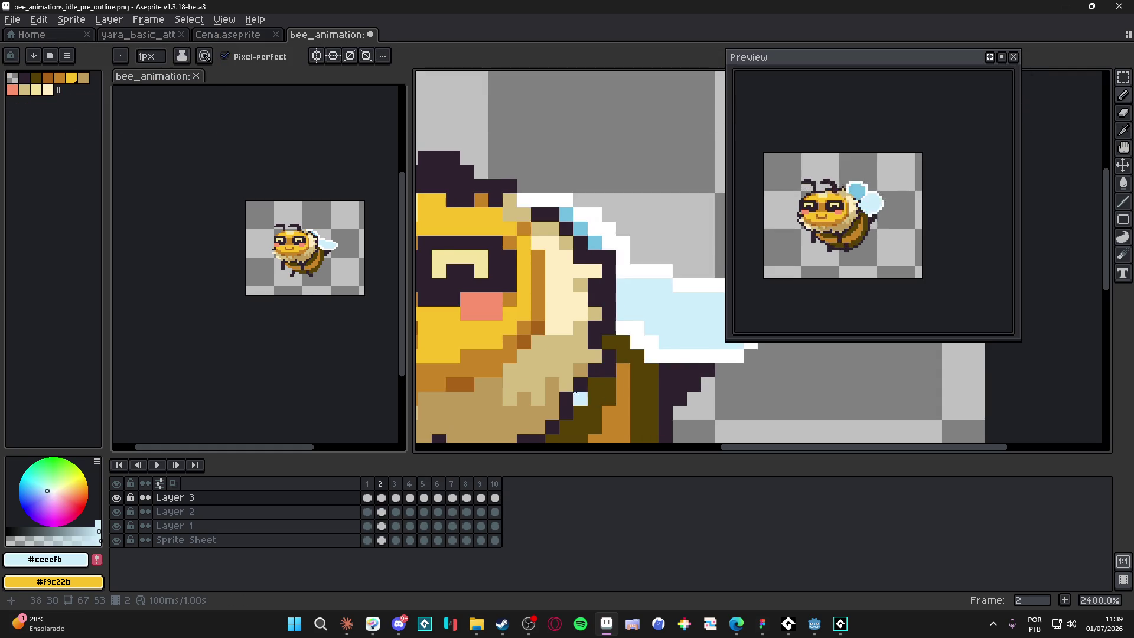
pyautogui.press('Right')
pyautogui.scroll(-5, 550, 375)
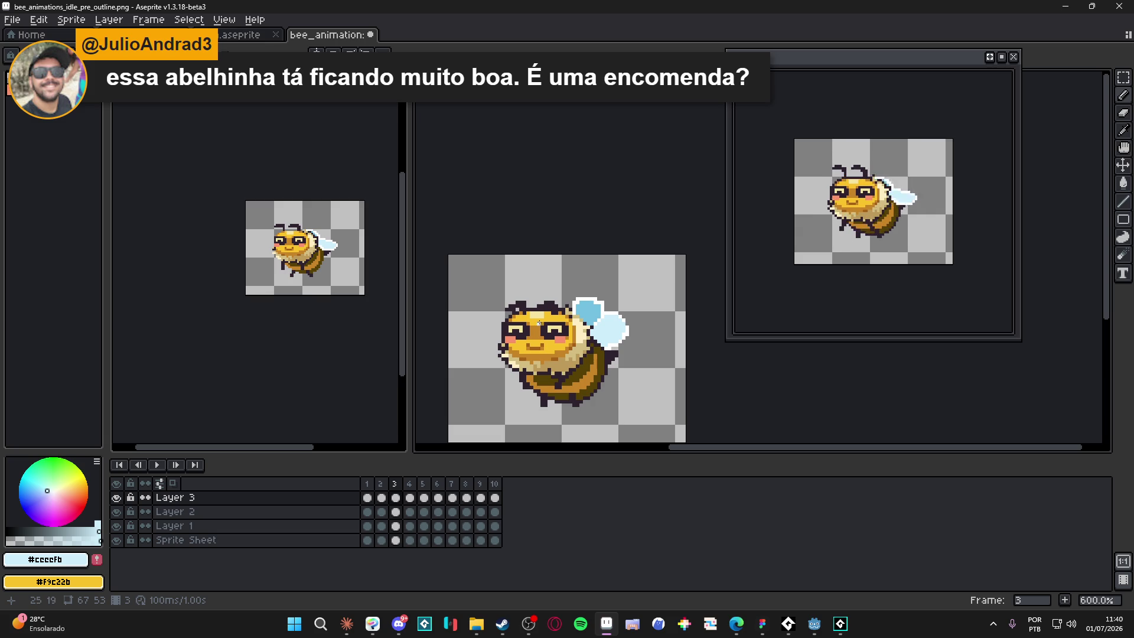
# - Give all 10 frames a constant 80 ms duration and save the file
pyautogui.moveTo(560, 381); pyautogui.dragTo(572, 345)
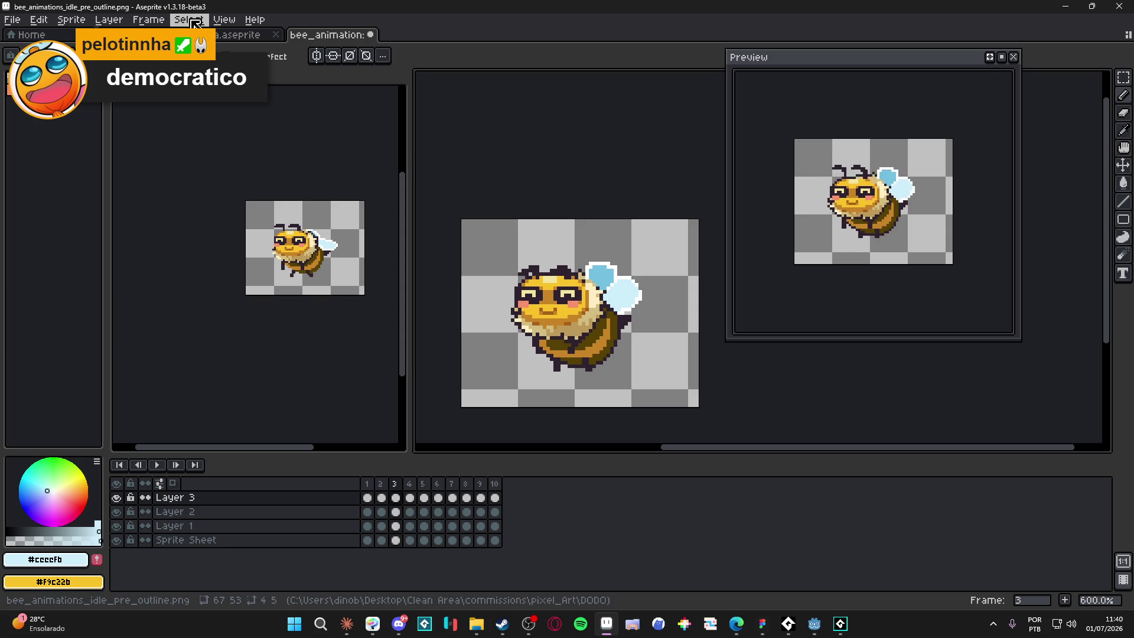
pyautogui.click(151, 21)
pyautogui.click(263, 207)
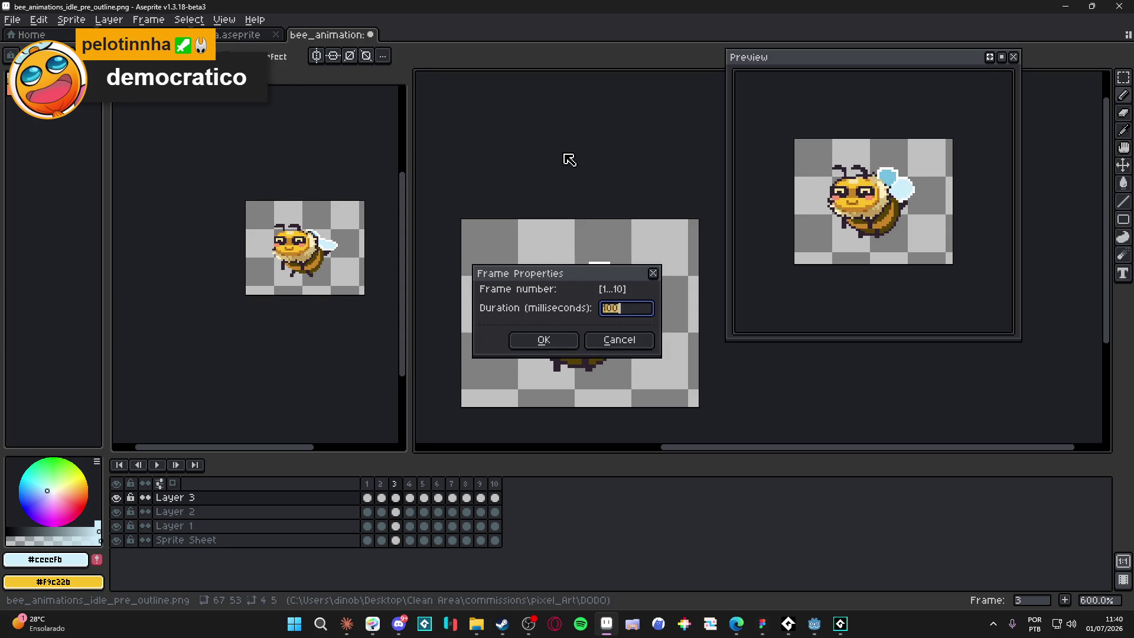
pyautogui.press('Return')
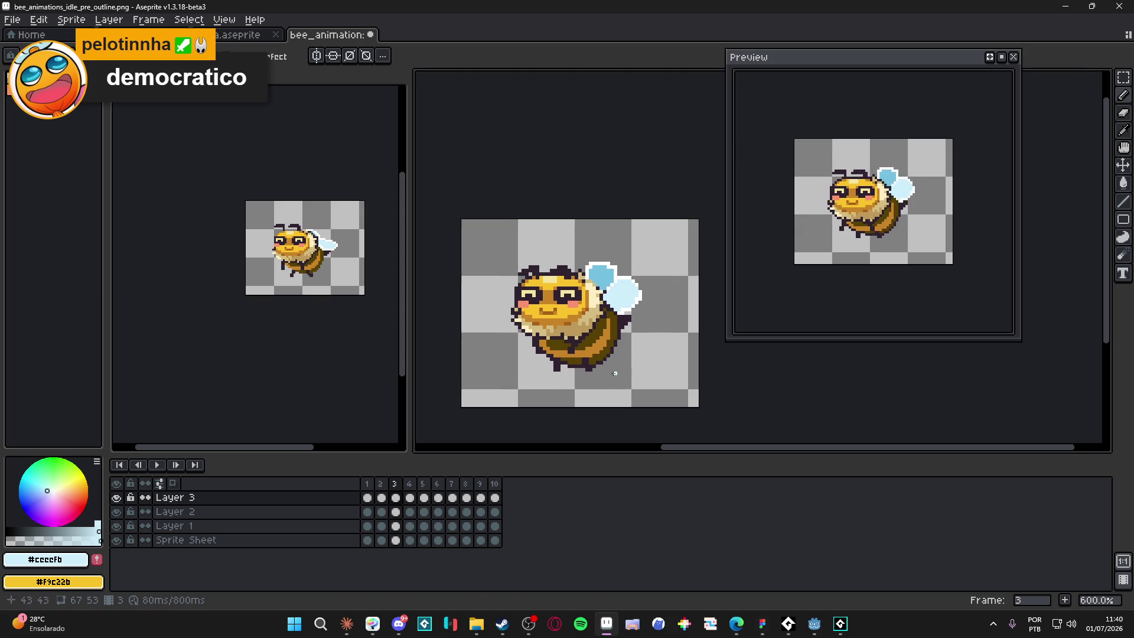
pyautogui.hotkey('ctrl', 's')
pyautogui.click(367, 484)
# - On frame 3, paint a dark outline pixel #2c222f beside the bee's face
pyautogui.click(382, 484)
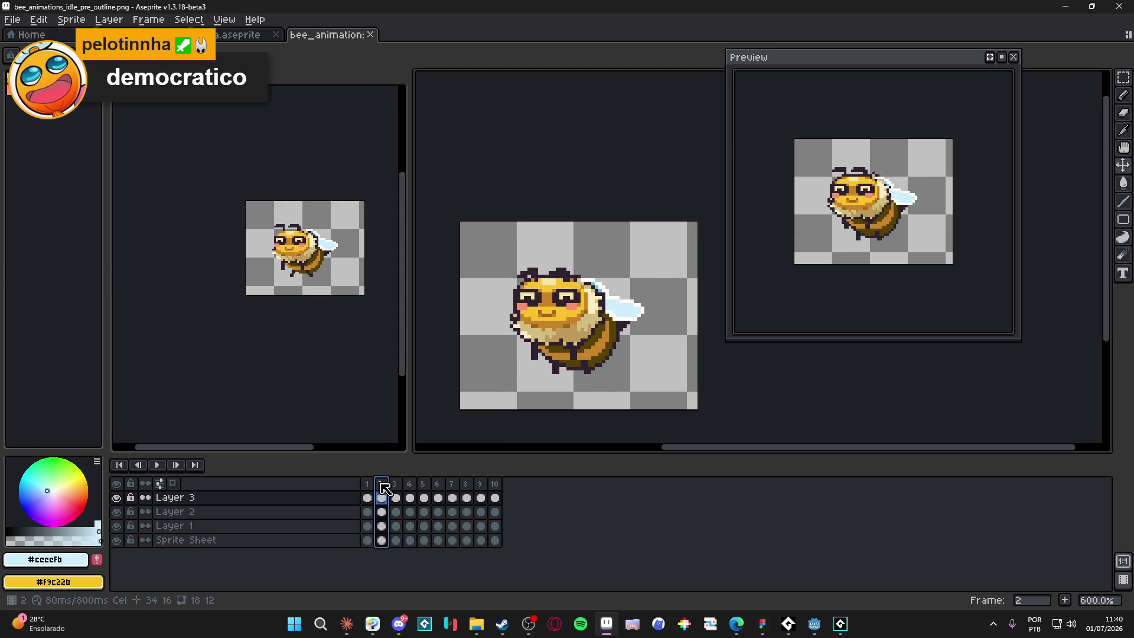
pyautogui.click(394, 485)
pyautogui.scroll(3, 511, 328)
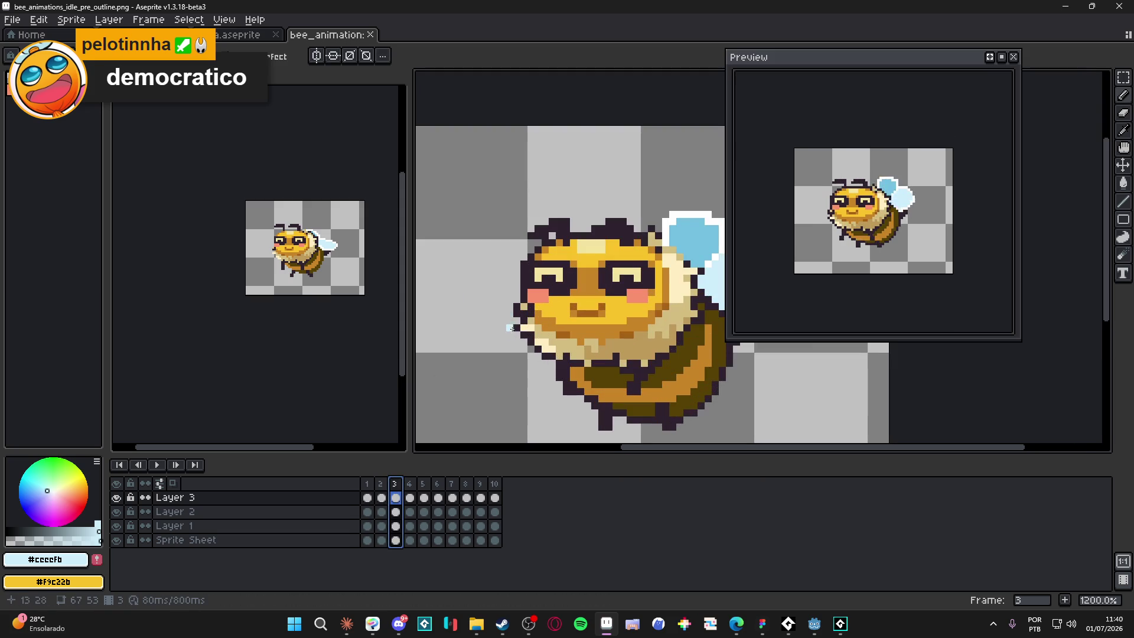
pyautogui.scroll(4, 512, 328)
pyautogui.keyDown('alt'); pyautogui.click(519, 321); pyautogui.keyUp('alt')
pyautogui.click(517, 308)
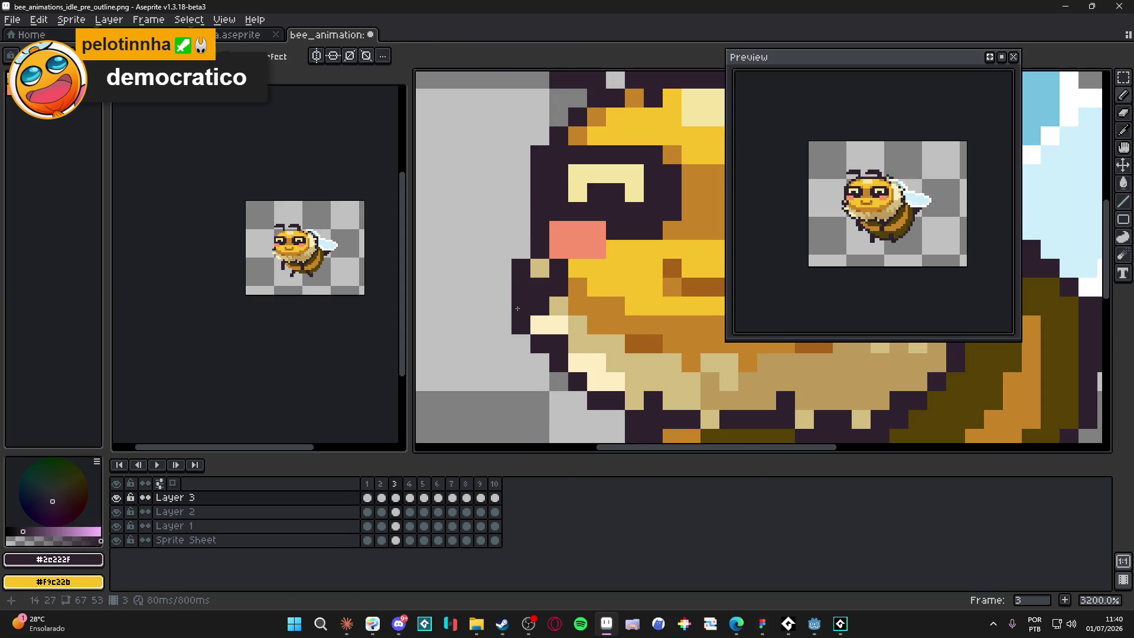
# - Marquee-select and adjust a 2x3 pixel block at the chin's lower-left edge on frame 3
pyautogui.press('m')
pyautogui.press('Left')
pyautogui.moveTo(512, 294); pyautogui.dragTo(531, 335)
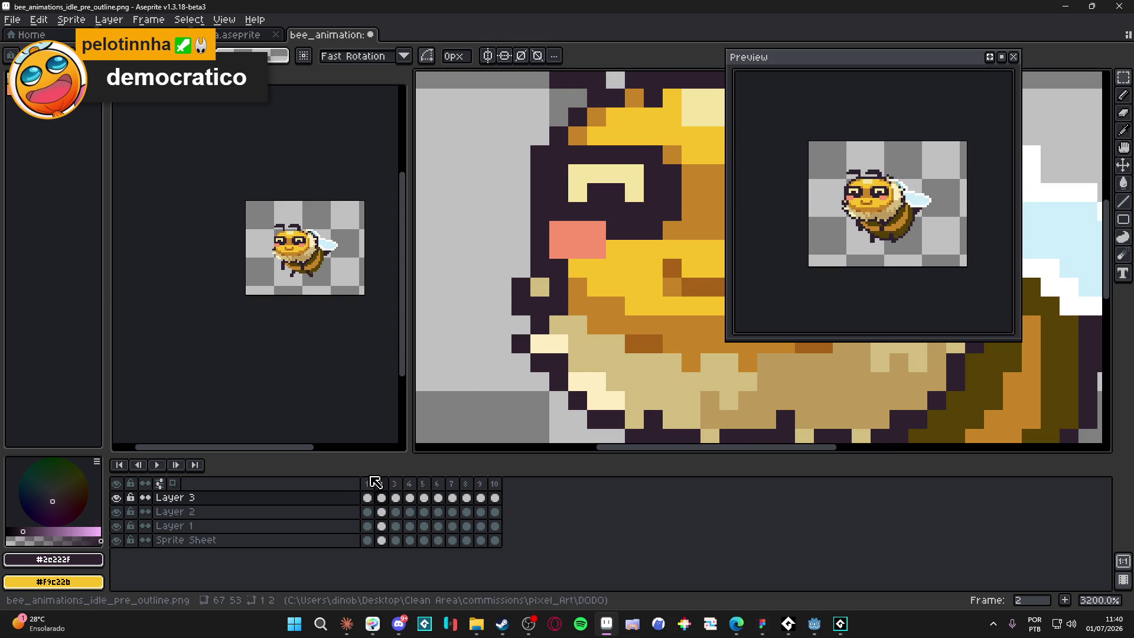
pyautogui.click(372, 484)
pyautogui.click(382, 492)
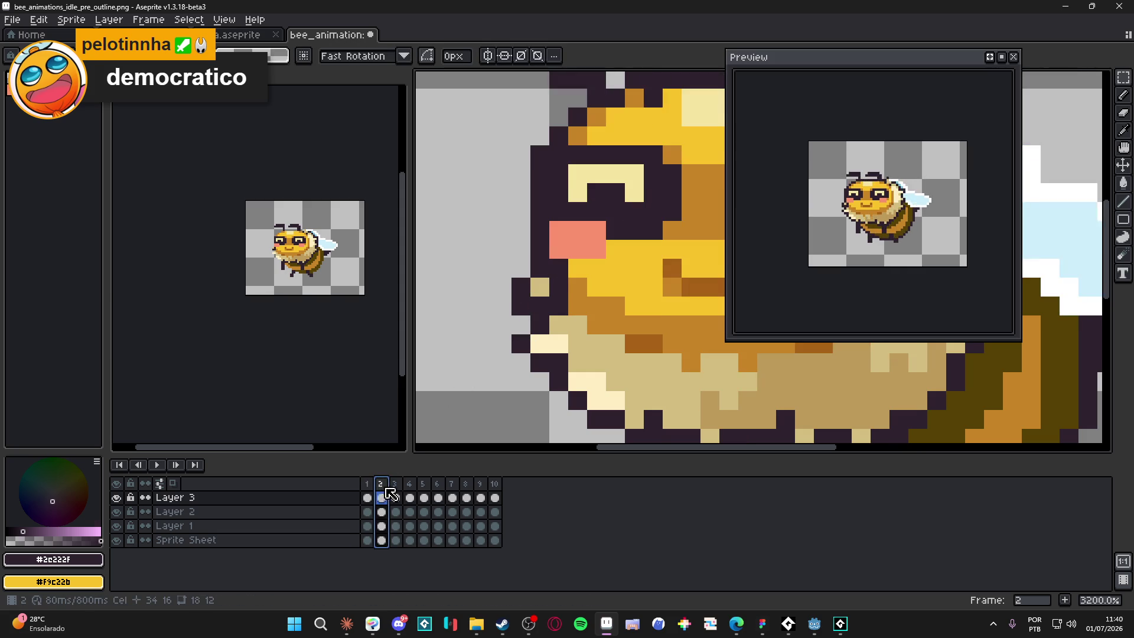
pyautogui.click(397, 490)
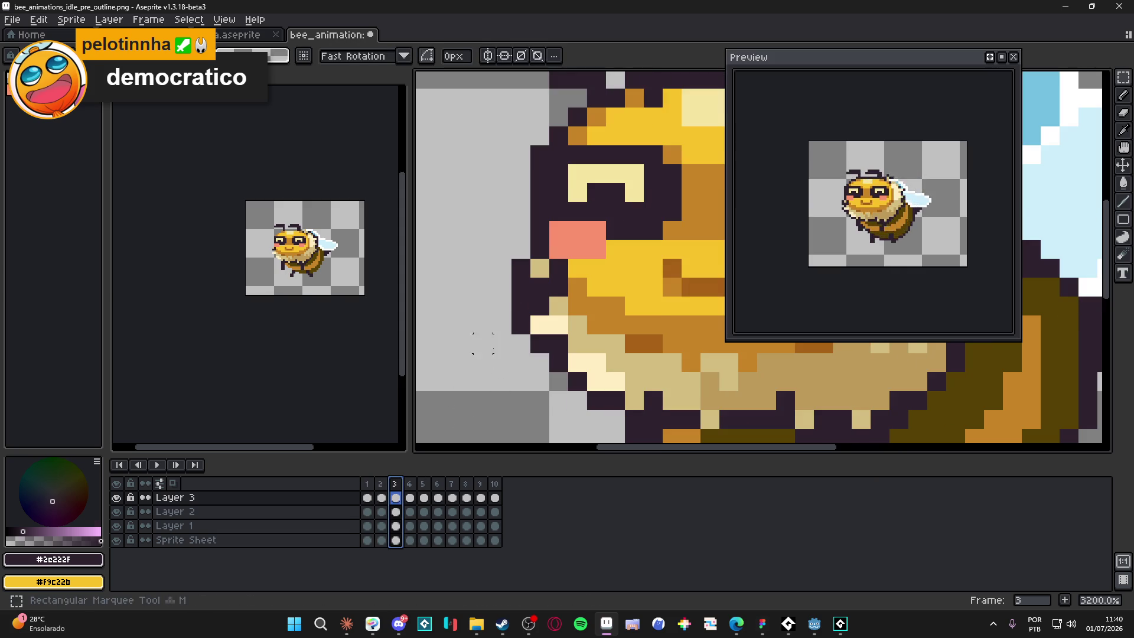
pyautogui.moveTo(520, 346)
pyautogui.mouseDown()
pyautogui.moveTo(538, 302)
pyautogui.moveTo(539, 346)
pyautogui.moveTo(539, 305)
pyautogui.mouseUp()
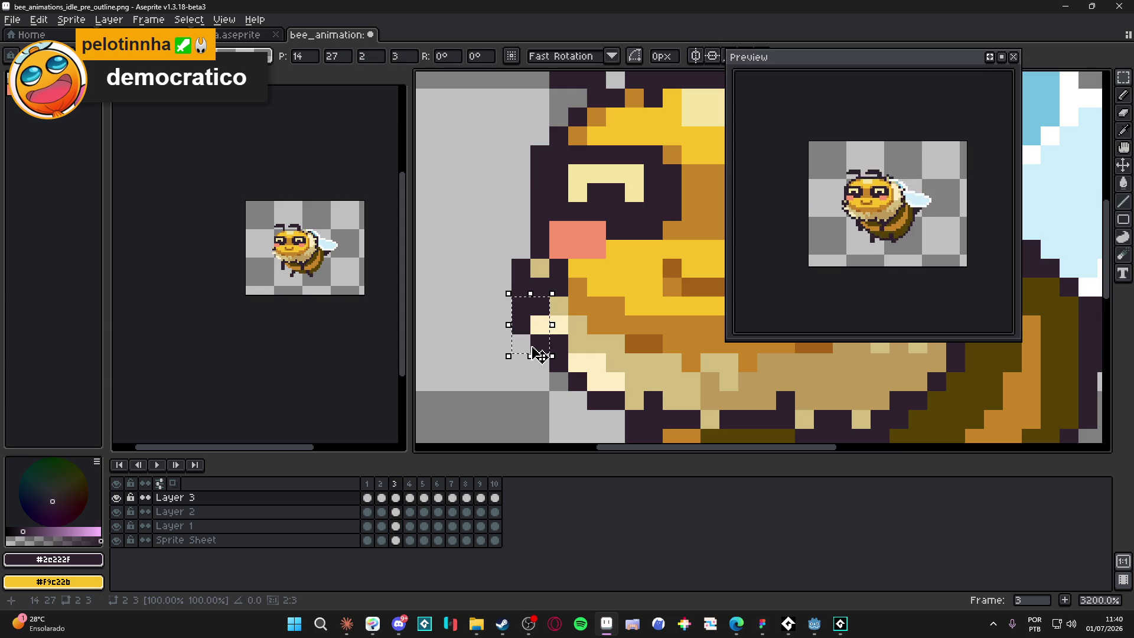
pyautogui.hotkey('ctrl', 'd')
# - On the Sprite Sheet layer, adjust a 2x2 pixel block at the chin's left edge
pyautogui.press('e')
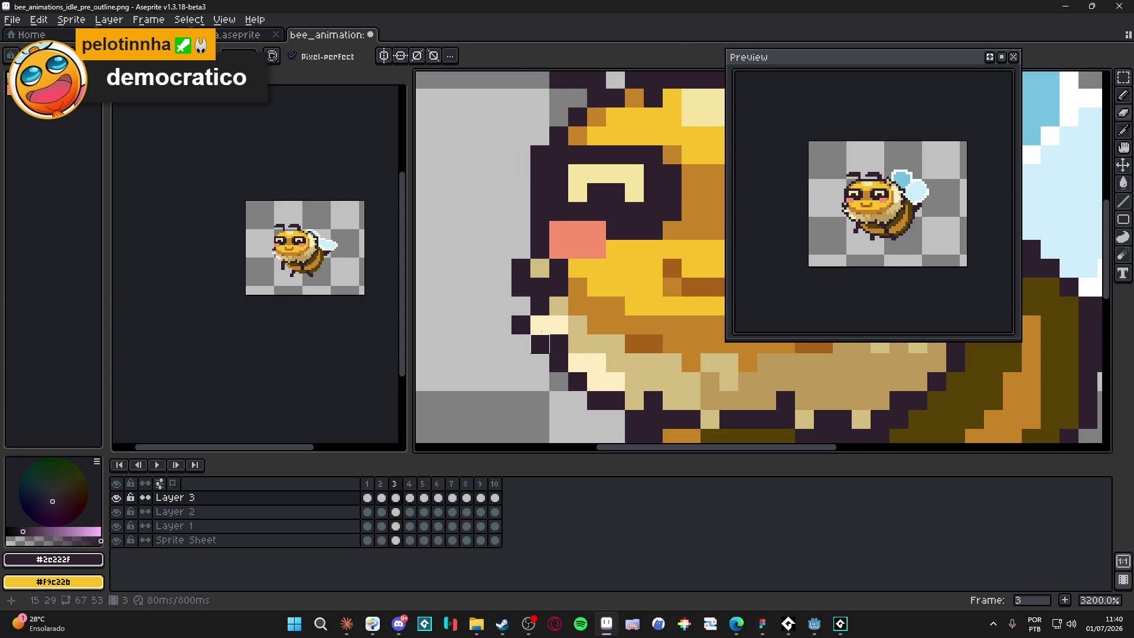
pyautogui.keyDown('ctrl'); pyautogui.click(521, 305); pyautogui.keyUp('ctrl')
pyautogui.press('m')
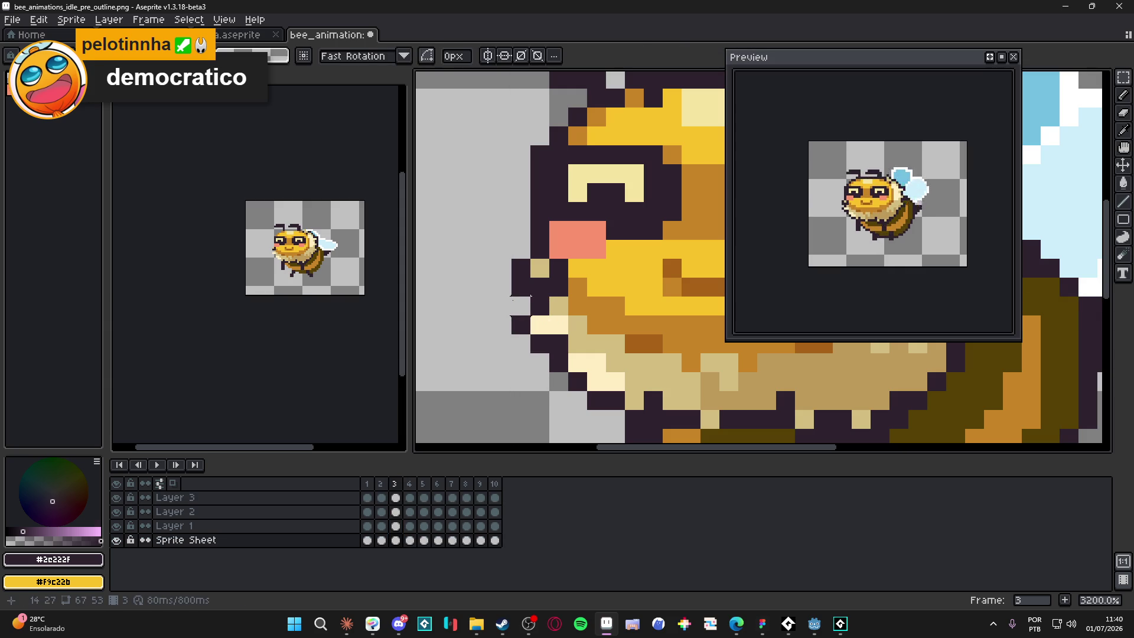
pyautogui.moveTo(511, 354)
pyautogui.mouseDown()
pyautogui.moveTo(549, 298)
pyautogui.moveTo(531, 369)
pyautogui.mouseUp()
pyautogui.hotkey('ctrl', 'd')
pyautogui.scroll(-1, 558, 337)
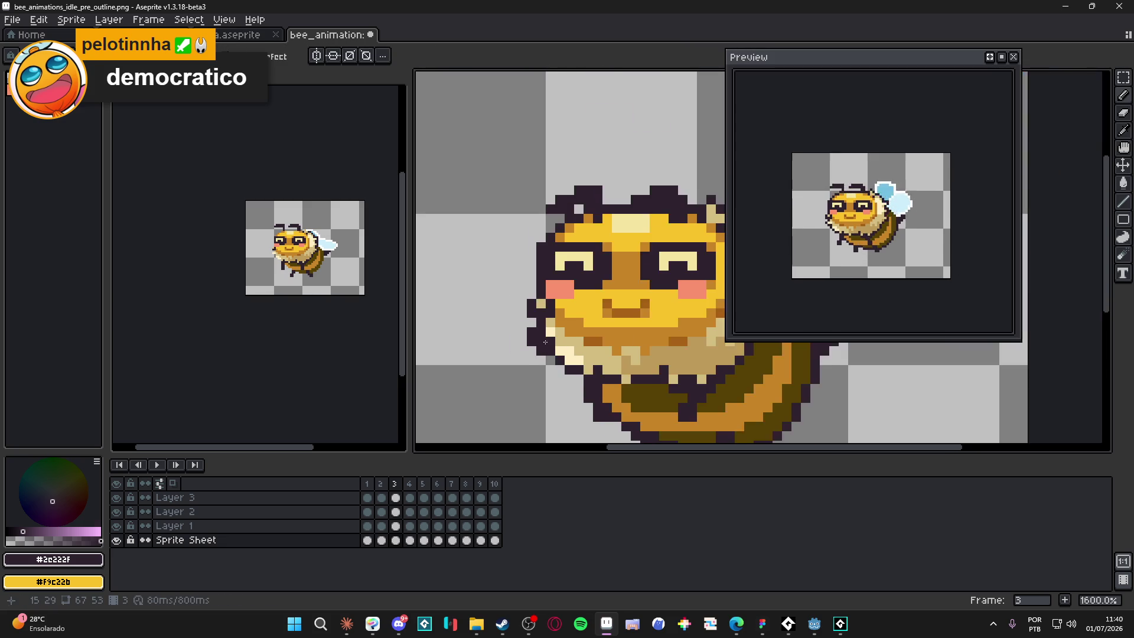
# - Compare frames 1 to 6 to check the tidied cheek edge
pyautogui.click(389, 484)
pyautogui.click(367, 483)
pyautogui.click(381, 483)
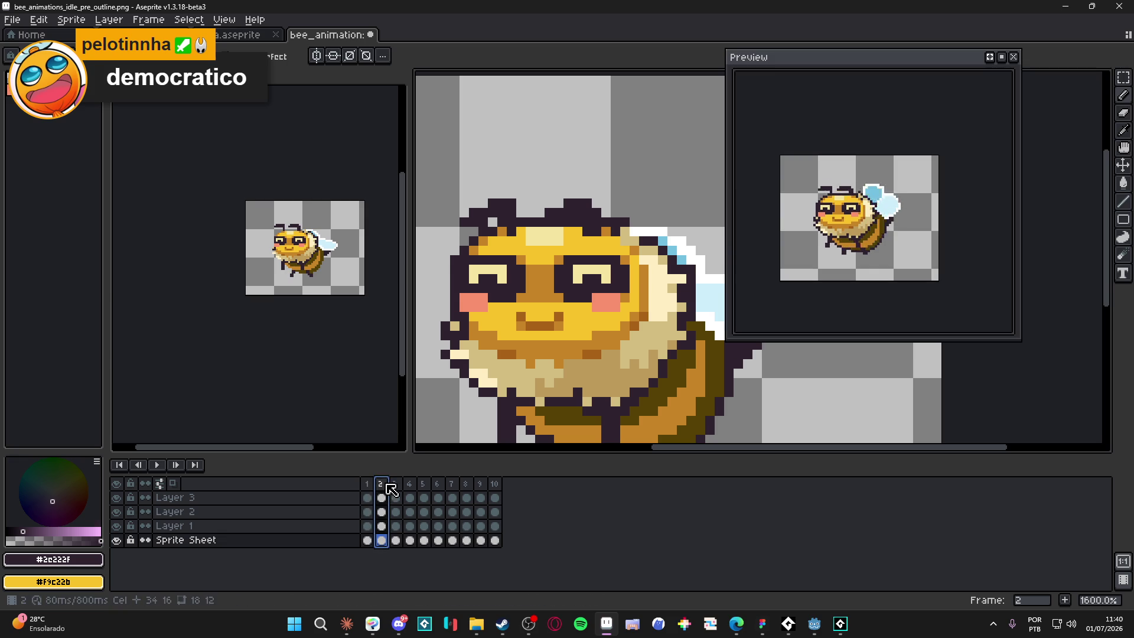
pyautogui.click(399, 484)
pyautogui.click(412, 484)
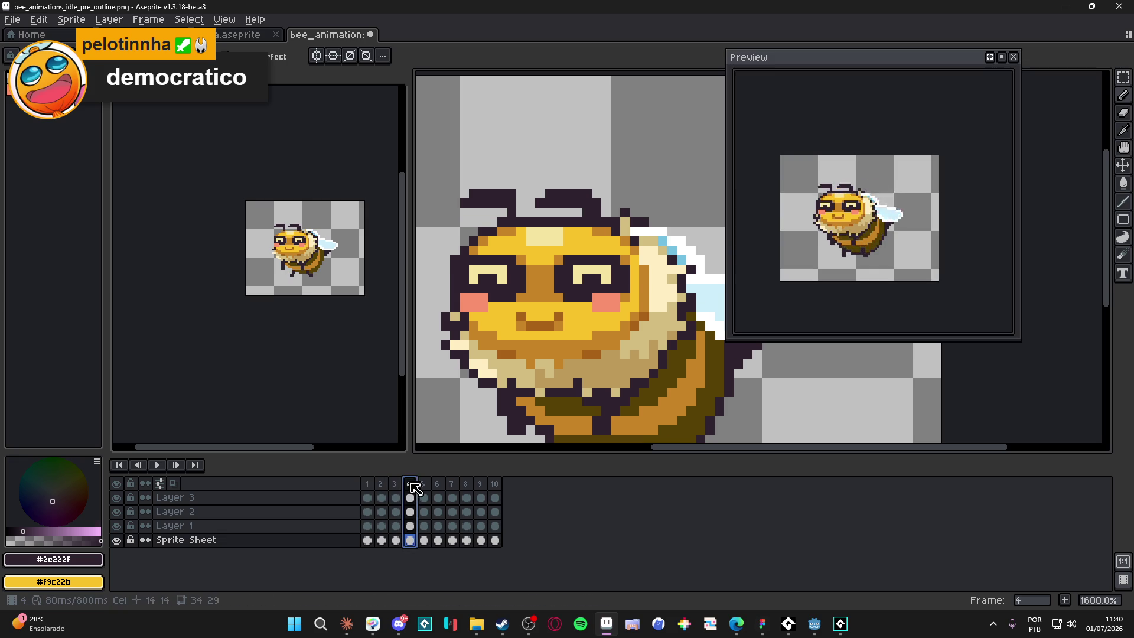
pyautogui.click(424, 484)
pyautogui.click(438, 484)
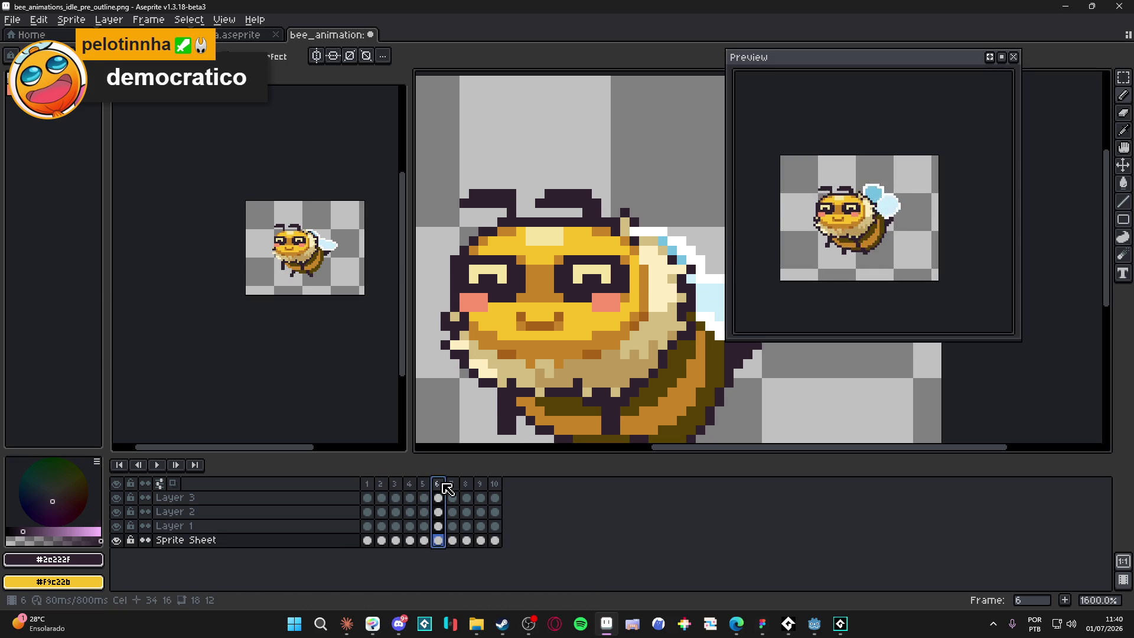
pyautogui.click(367, 484)
pyautogui.click(381, 483)
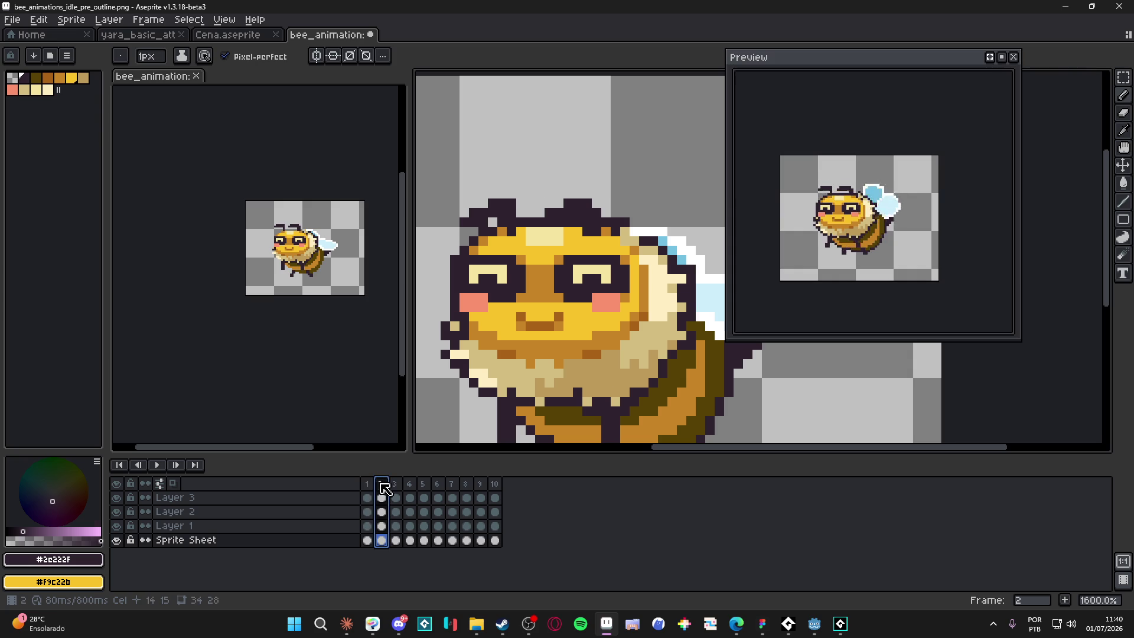
pyautogui.click(399, 484)
# - Fill one chin pixel on frame 3 with the dark outline colour #2c222f
pyautogui.scroll(4, 509, 371)
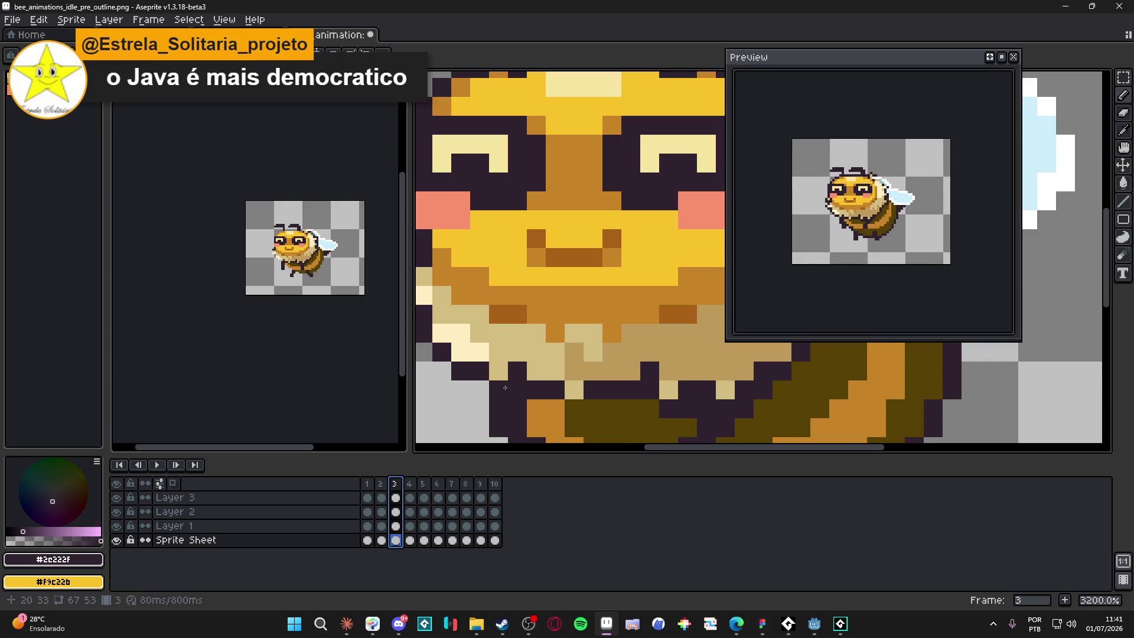
pyautogui.keyDown('alt'); pyautogui.click(508, 370); pyautogui.keyUp('alt')
pyautogui.keyDown('alt'); pyautogui.click(473, 371); pyautogui.keyUp('alt')
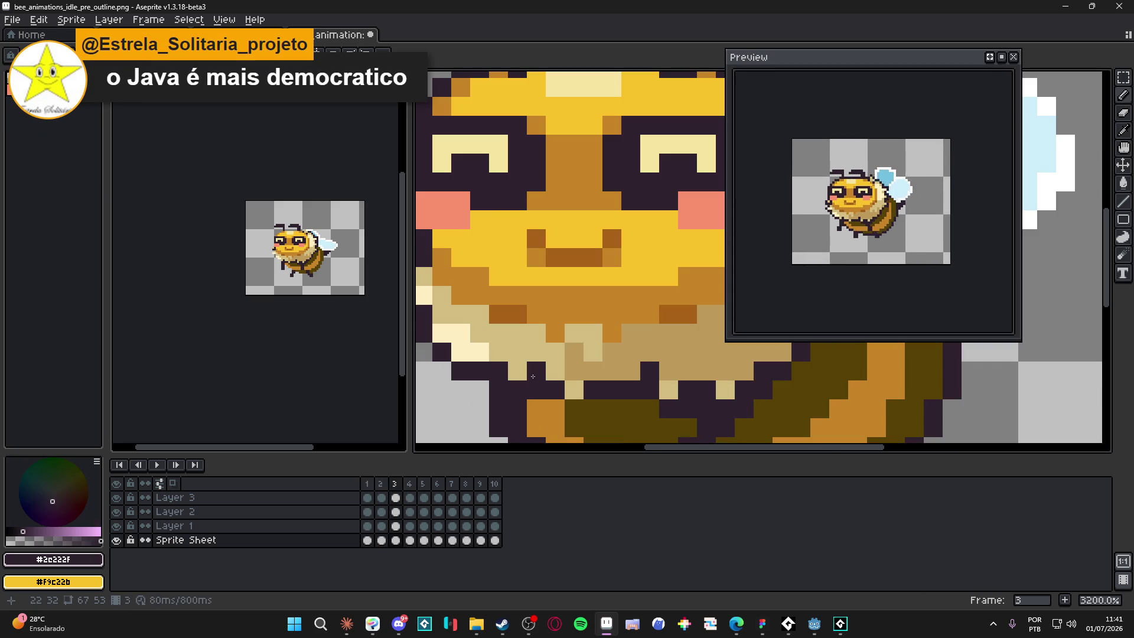
pyautogui.click(381, 484)
pyautogui.click(396, 541)
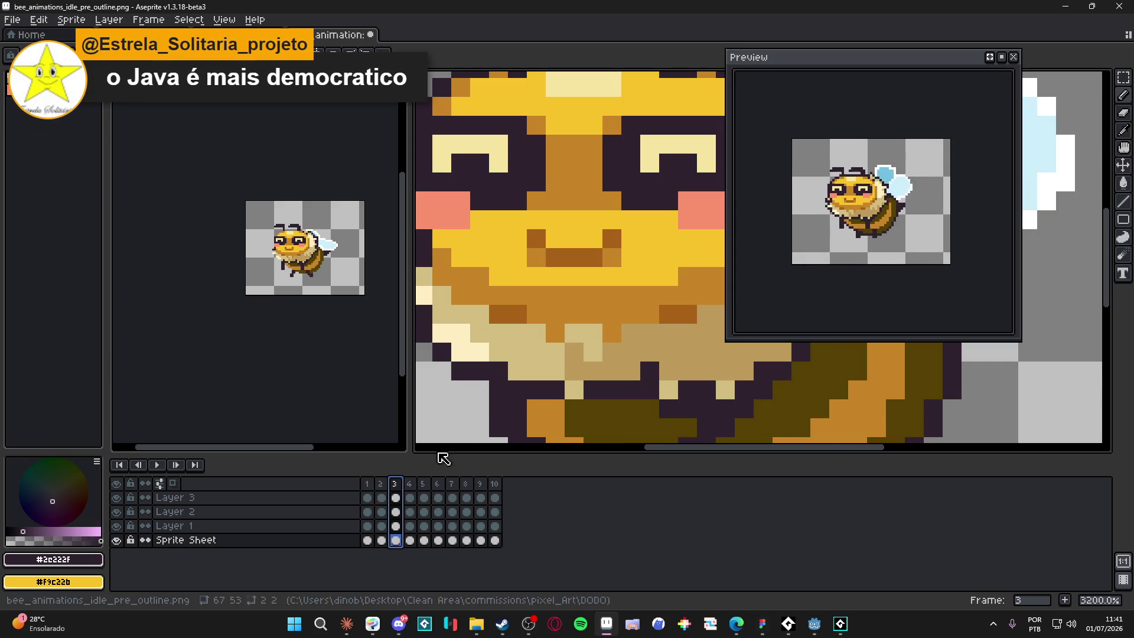
pyautogui.click(534, 378)
pyautogui.click(408, 484)
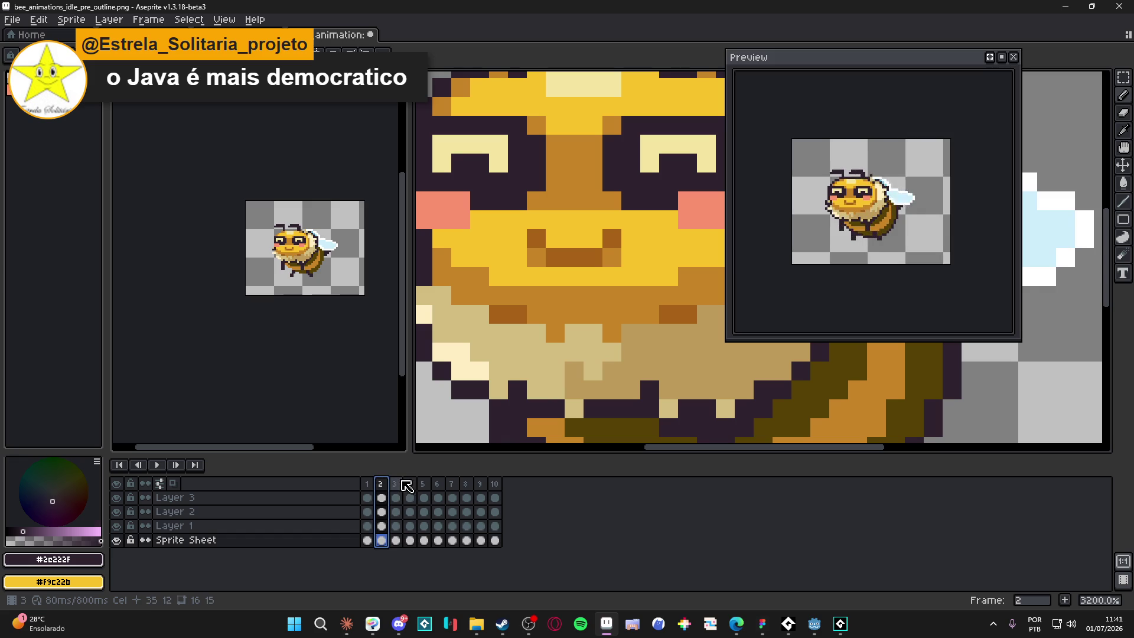
pyautogui.click(401, 488)
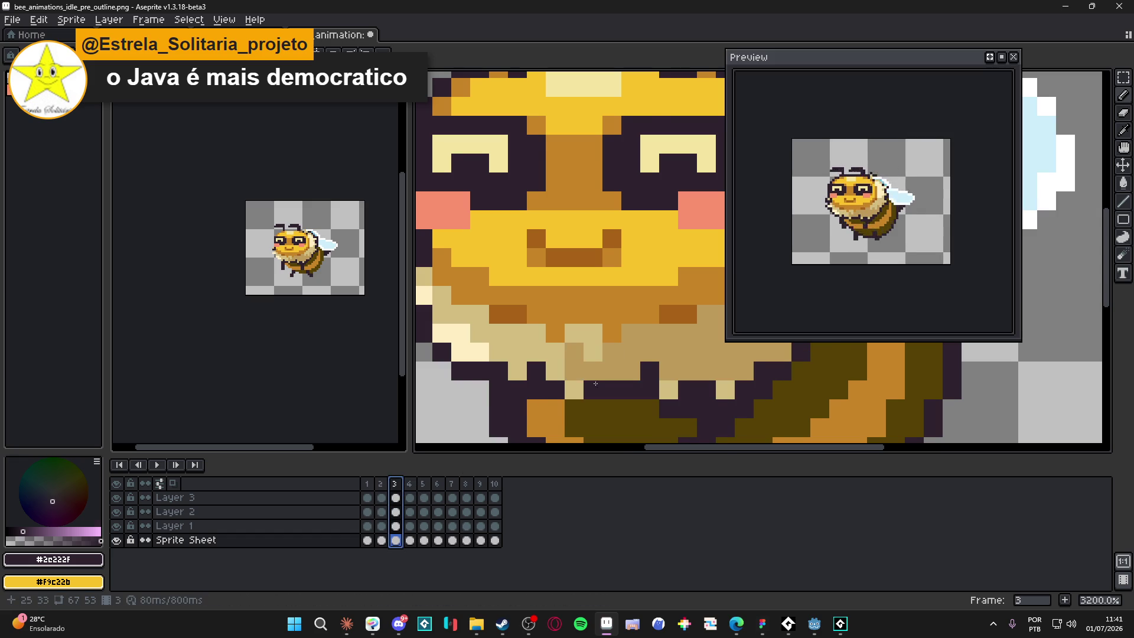
pyautogui.scroll(-1, 575, 376)
# - Flick between frames 2, 3 and 4 to compare wing poses, zooming out to 800%
pyautogui.click(381, 486)
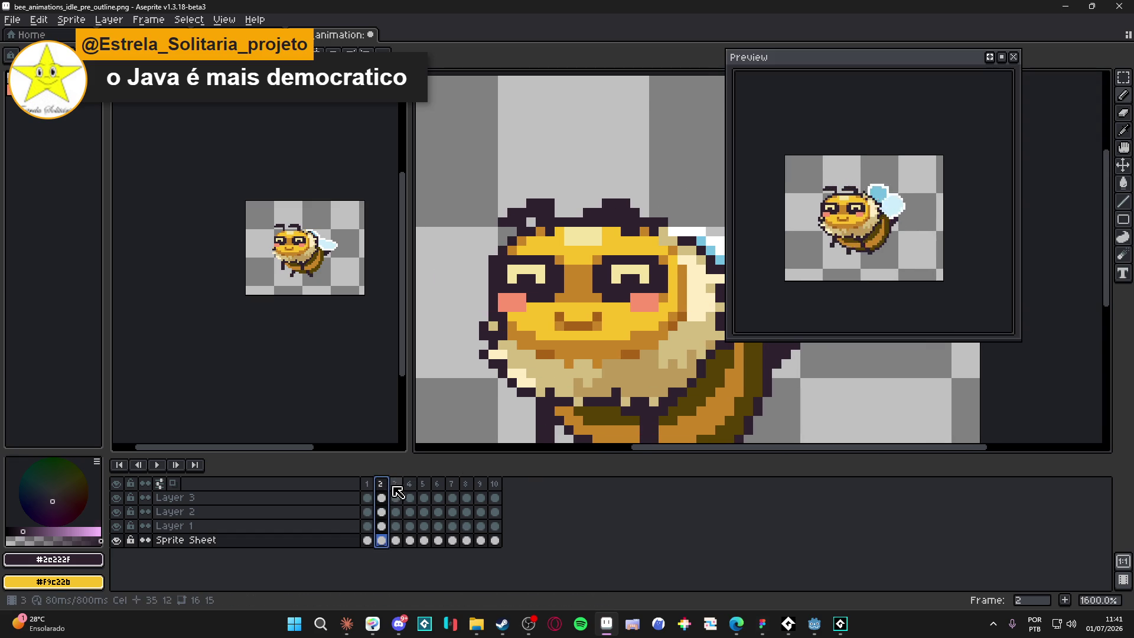
pyautogui.click(396, 486)
pyautogui.click(382, 486)
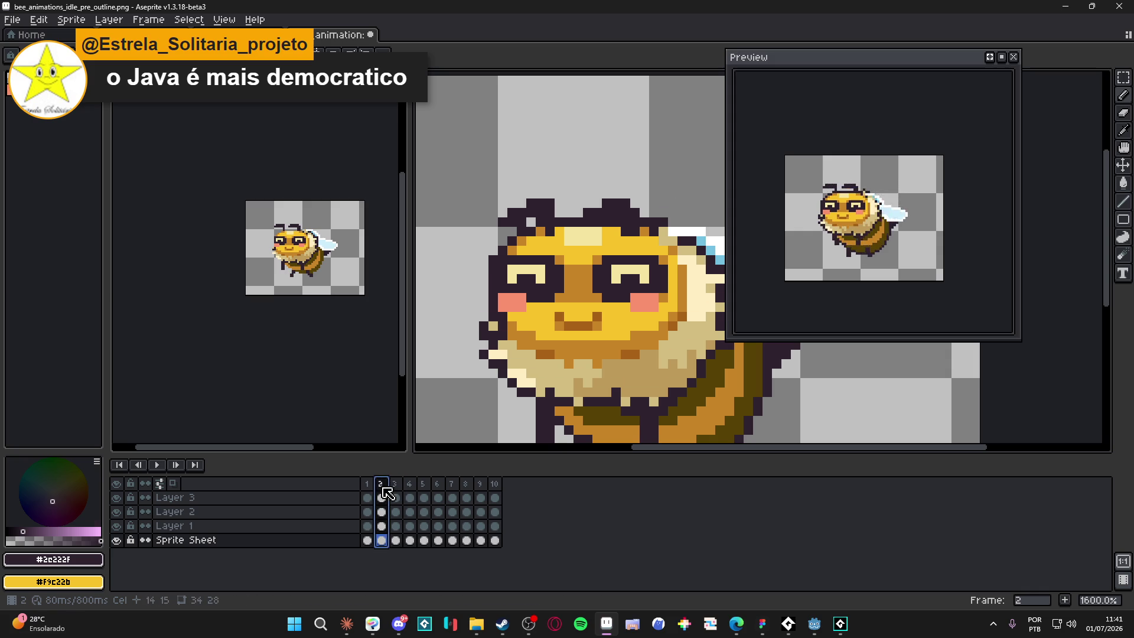
pyautogui.click(396, 485)
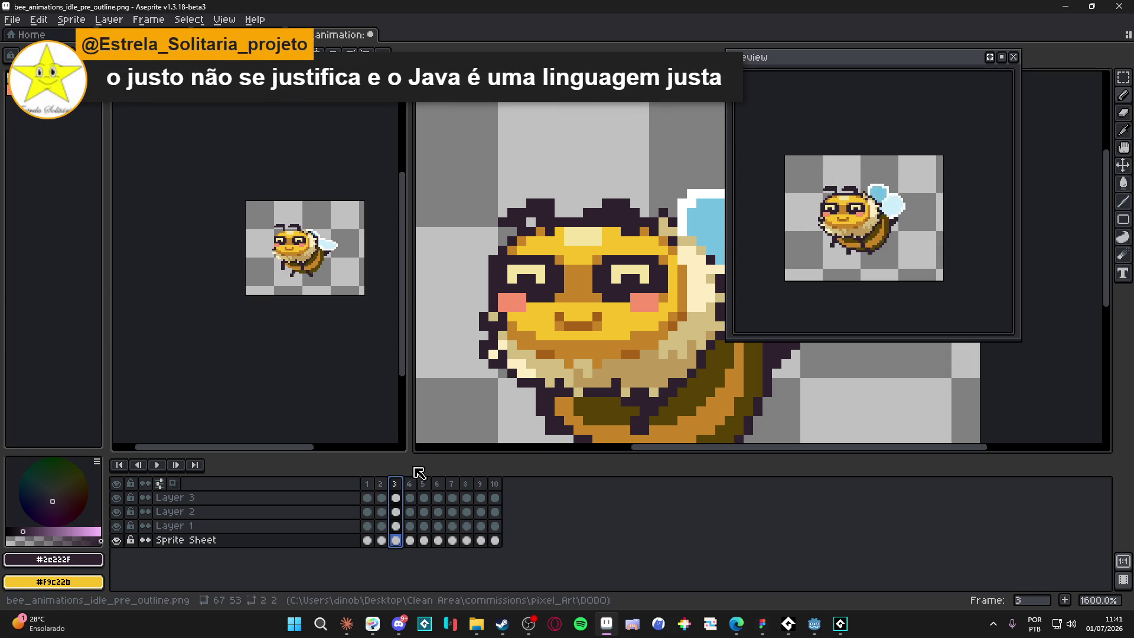
pyautogui.click(381, 485)
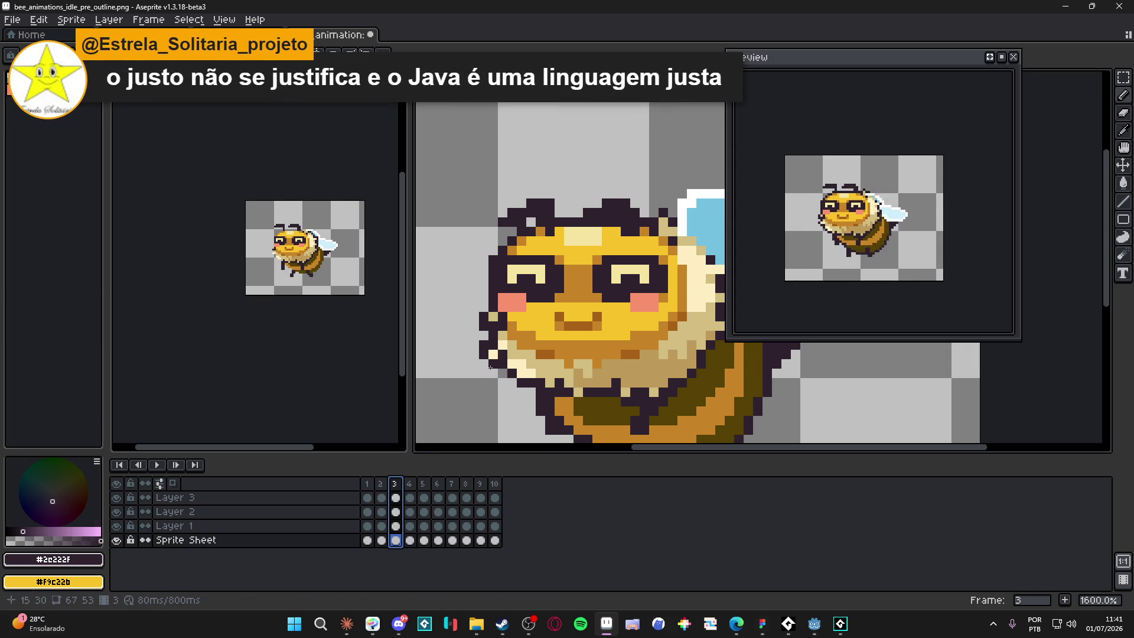
pyautogui.click(396, 485)
pyautogui.press('-')
pyautogui.press('-')
pyautogui.click(410, 486)
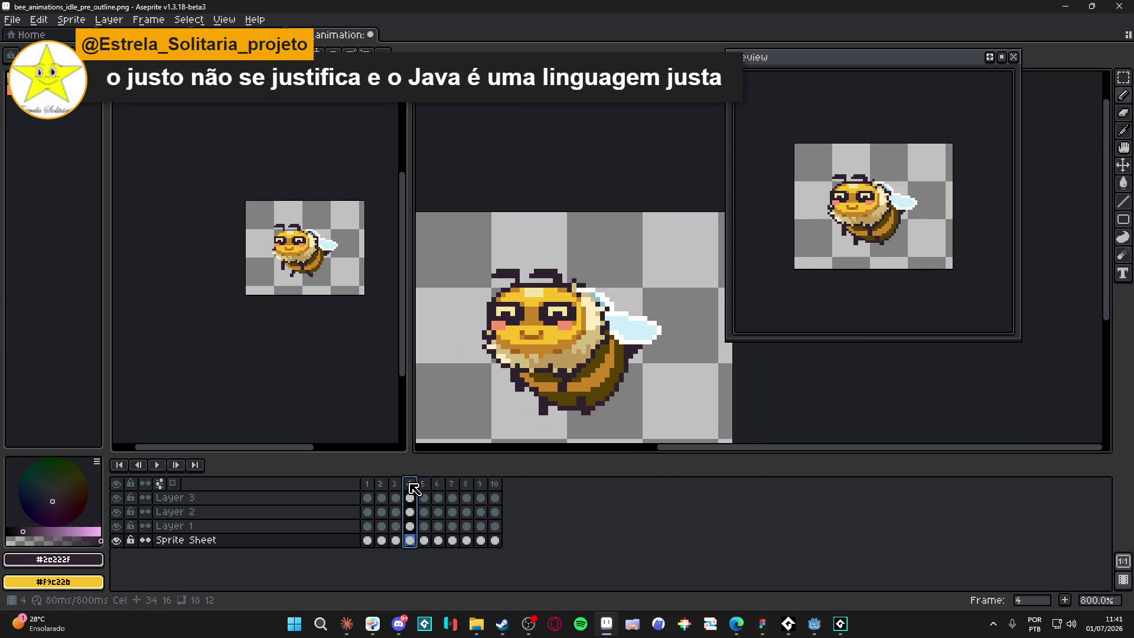
pyautogui.click(396, 488)
pyautogui.click(381, 485)
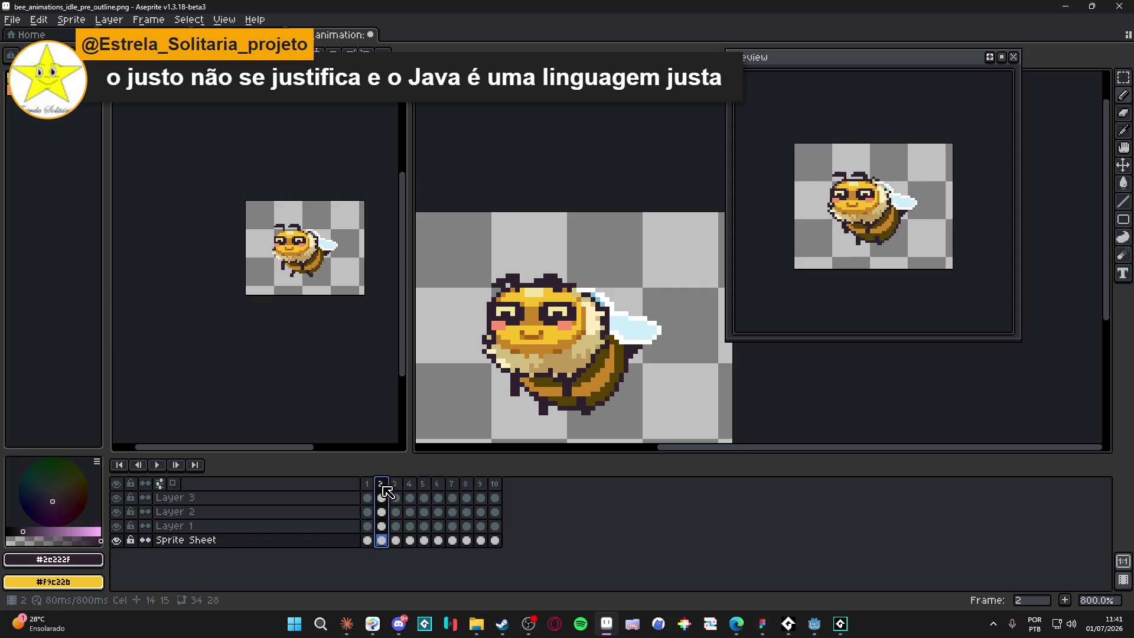
pyautogui.click(396, 486)
# - Step forward through frames 4 to 8
pyautogui.click(412, 485)
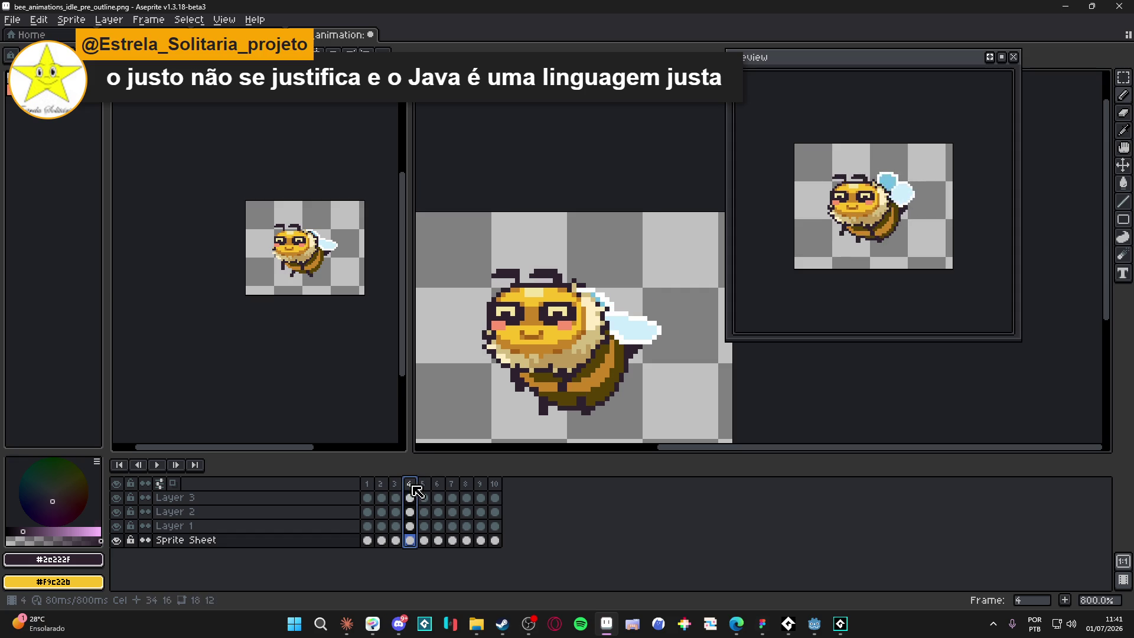
pyautogui.click(425, 485)
pyautogui.click(439, 485)
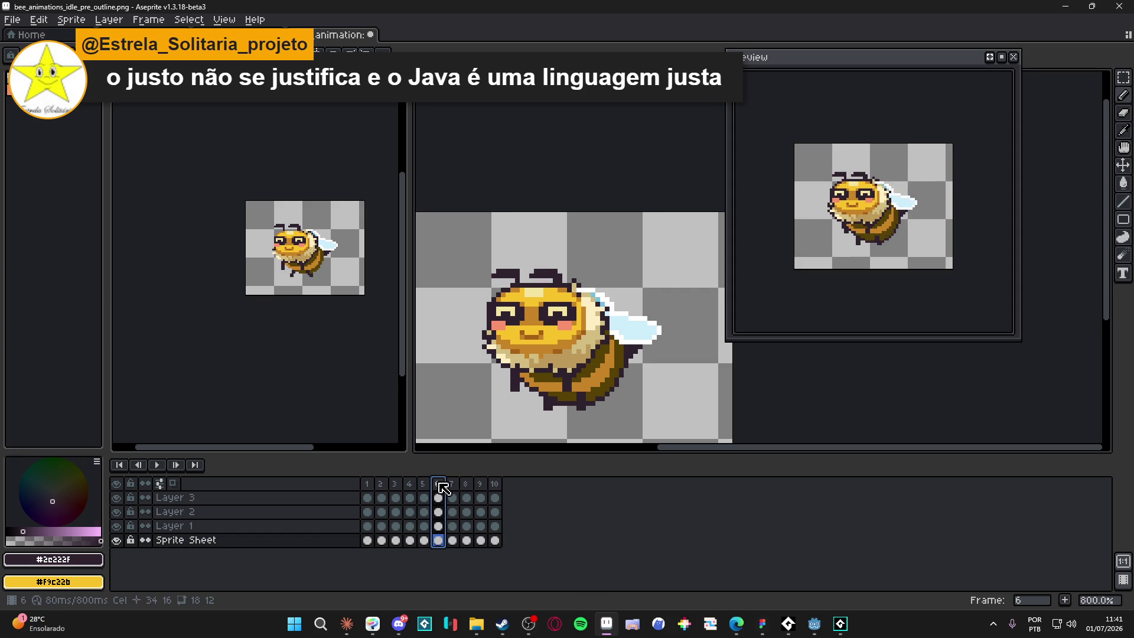
pyautogui.click(452, 485)
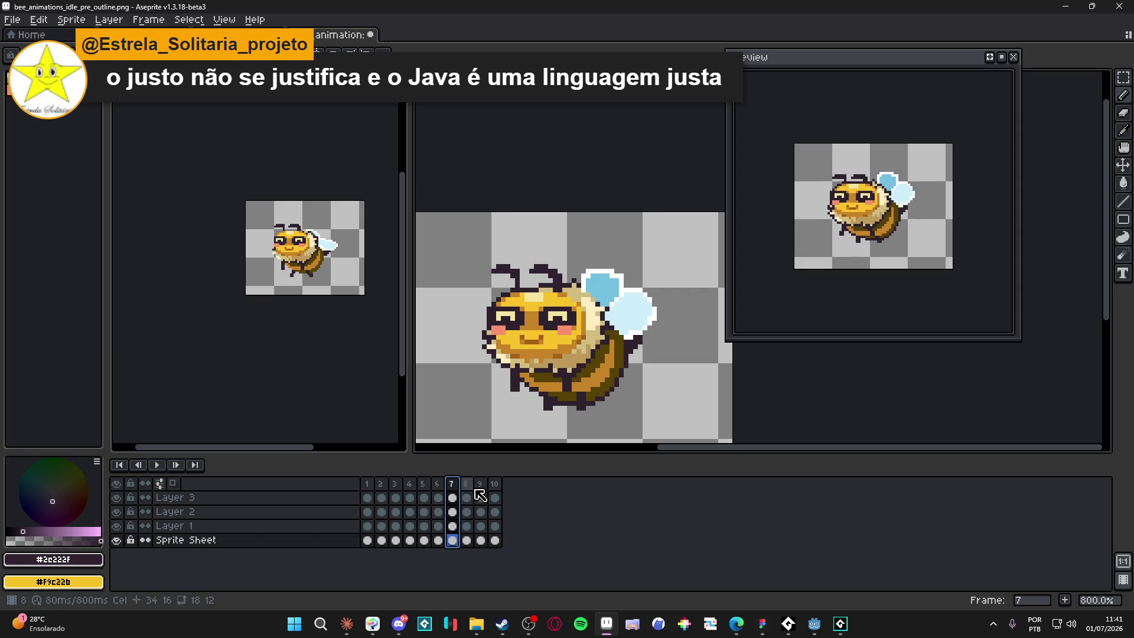
pyautogui.click(467, 485)
# - Paint the stray white pixel at the bee's left cheek on frame 8 dark #2c222f
pyautogui.scroll(3, 463, 341)
pyautogui.press('m')
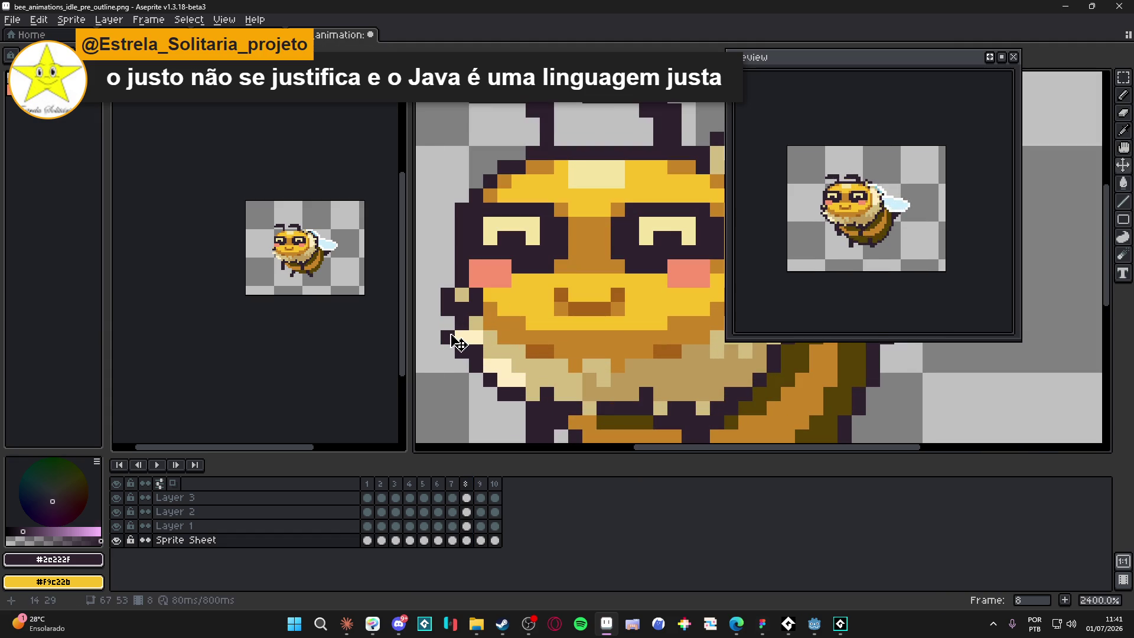
pyautogui.click(443, 336)
pyautogui.press('b')
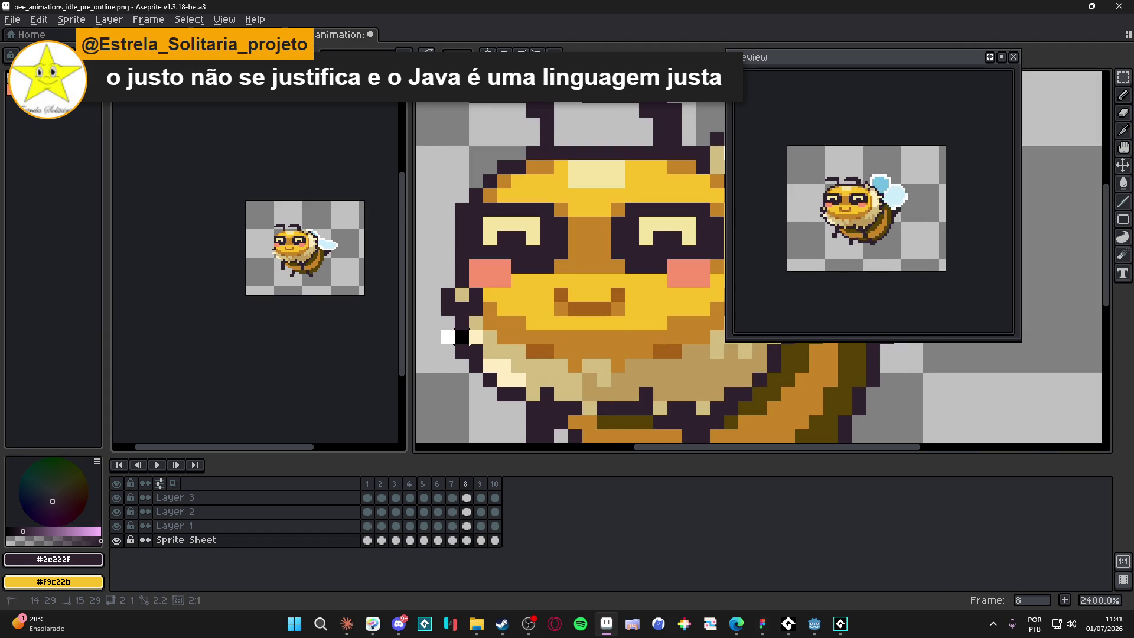
pyautogui.click(447, 336)
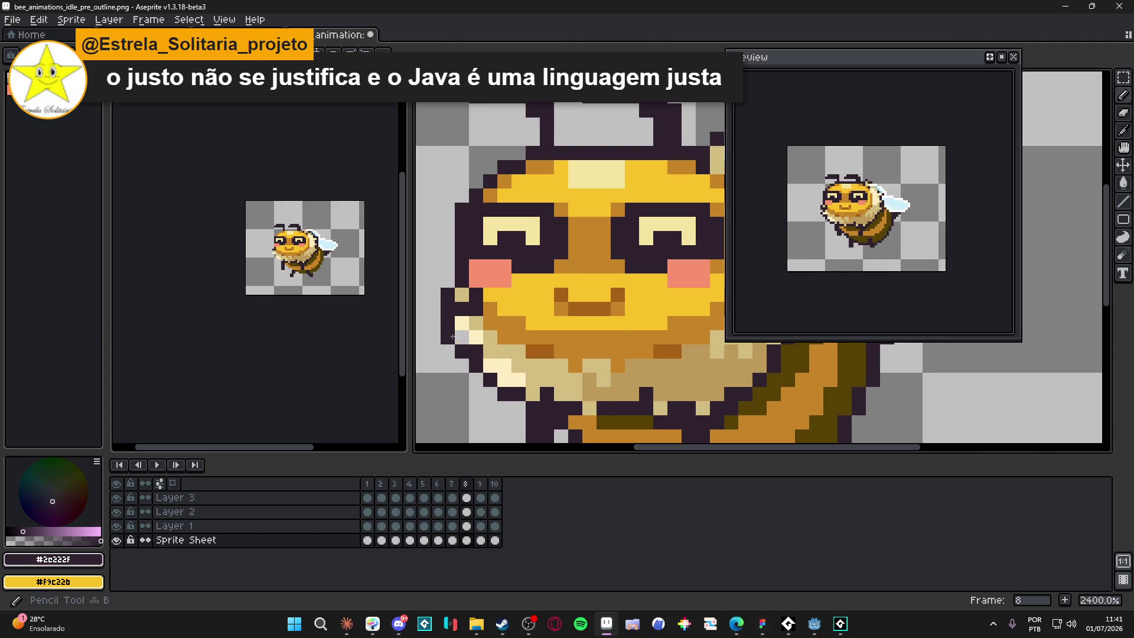
pyautogui.scroll(-2, 462, 342)
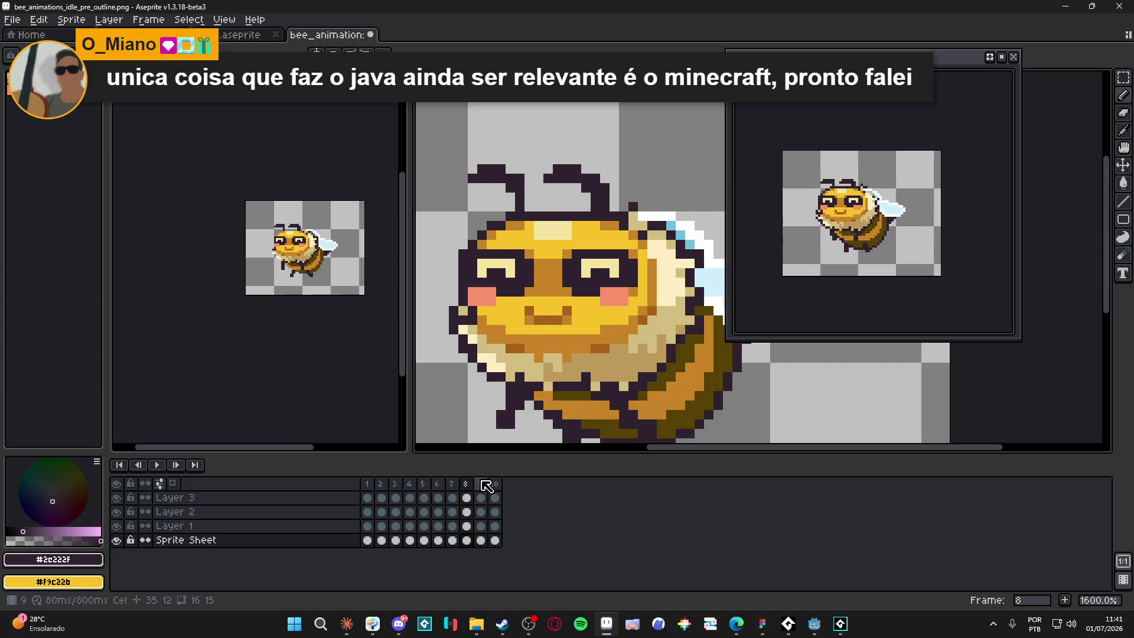
# - Review the wing poses on frames 1 to 9, then return to frame 3
pyautogui.click(367, 483)
pyautogui.click(381, 484)
pyautogui.click(402, 484)
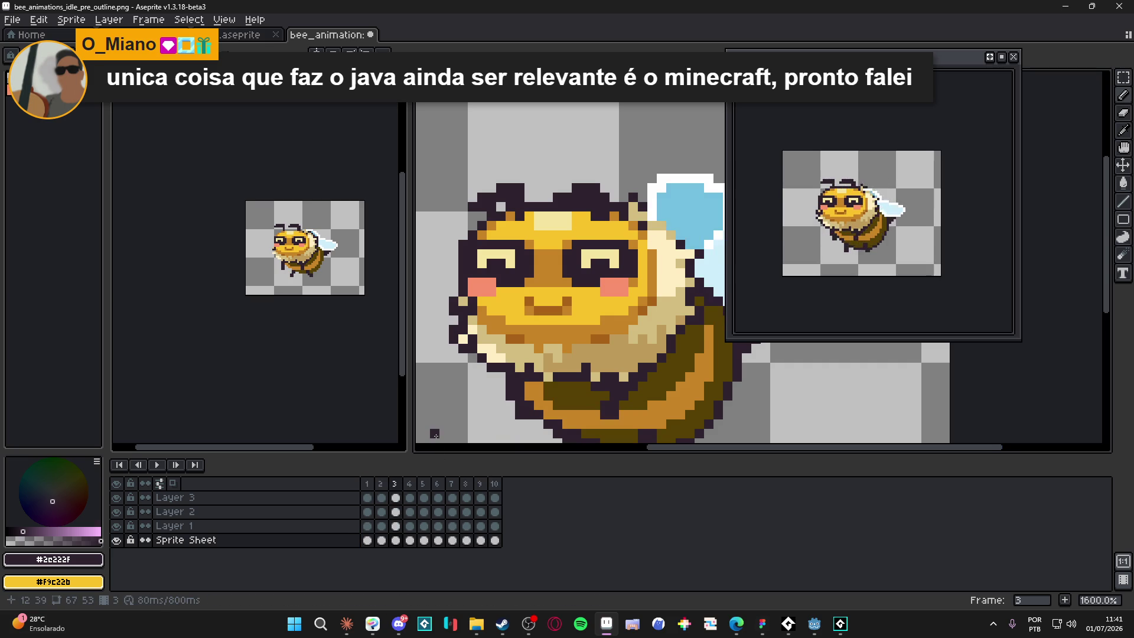
pyautogui.press('Right')
pyautogui.press('Right')
pyautogui.press('Right')
pyautogui.press('Right')
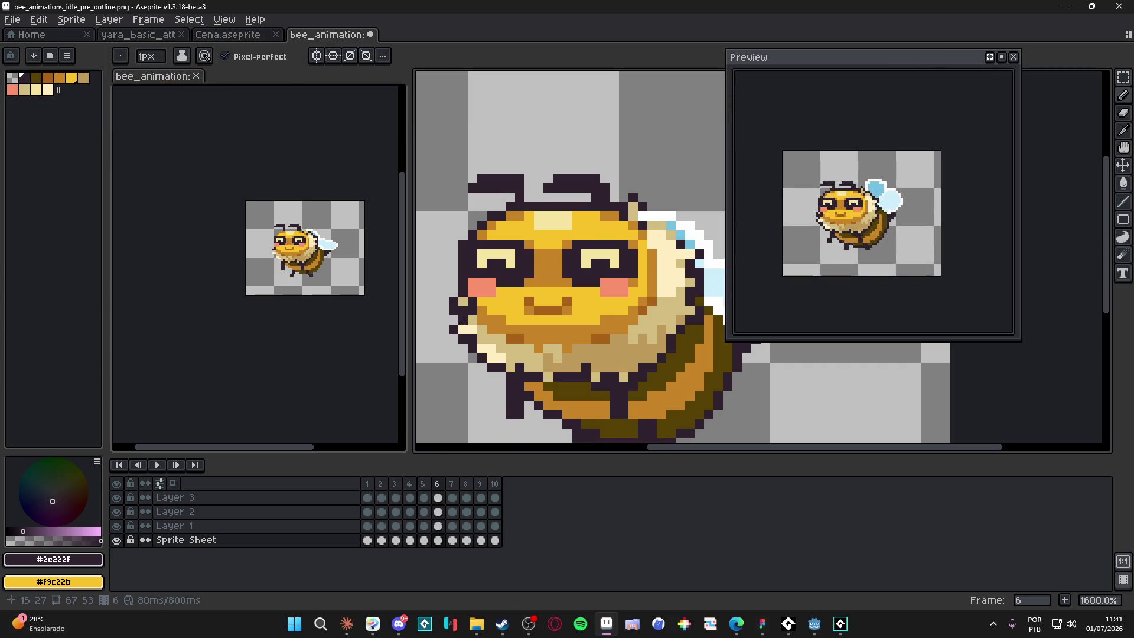
pyautogui.press('Right')
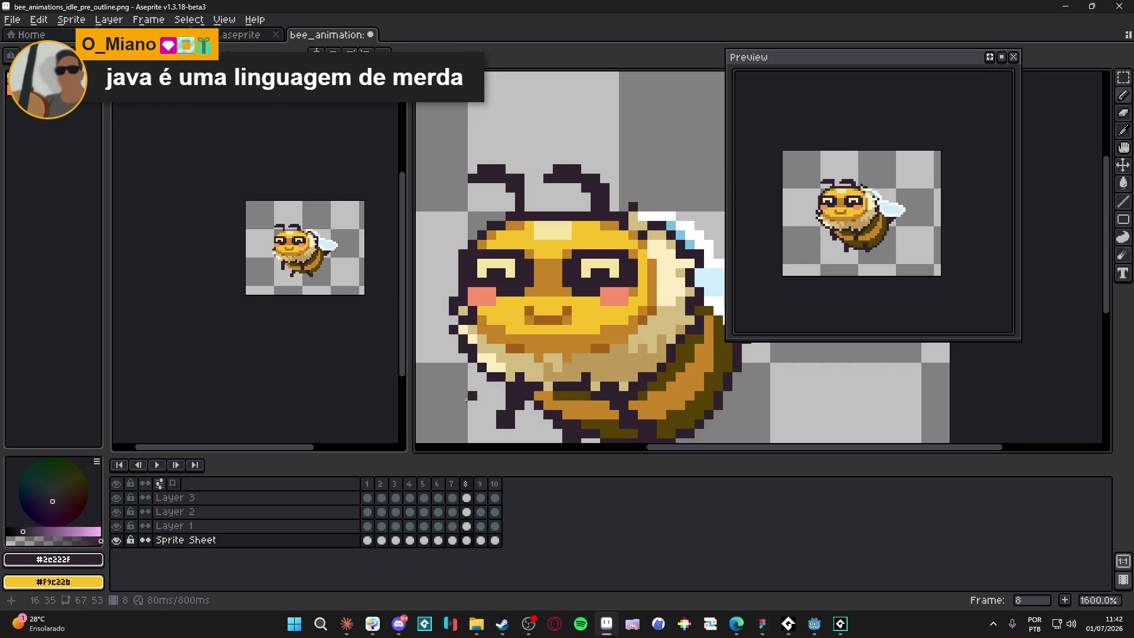
pyautogui.press('Right')
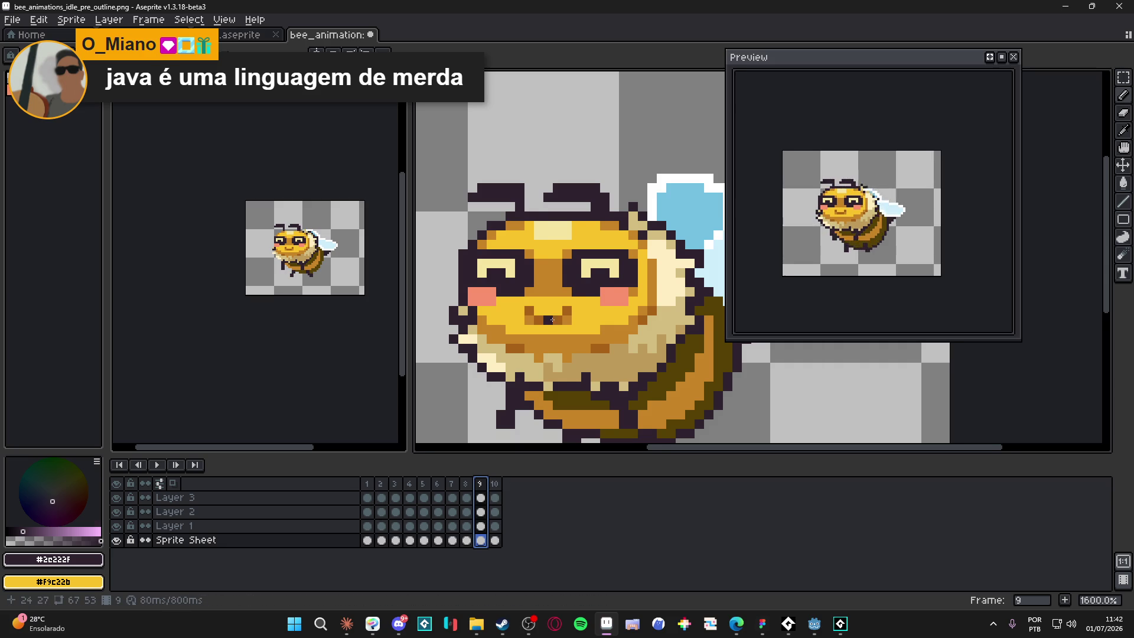
pyautogui.click(396, 498)
pyautogui.scroll(-1, 570, 363)
pyautogui.press('Left')
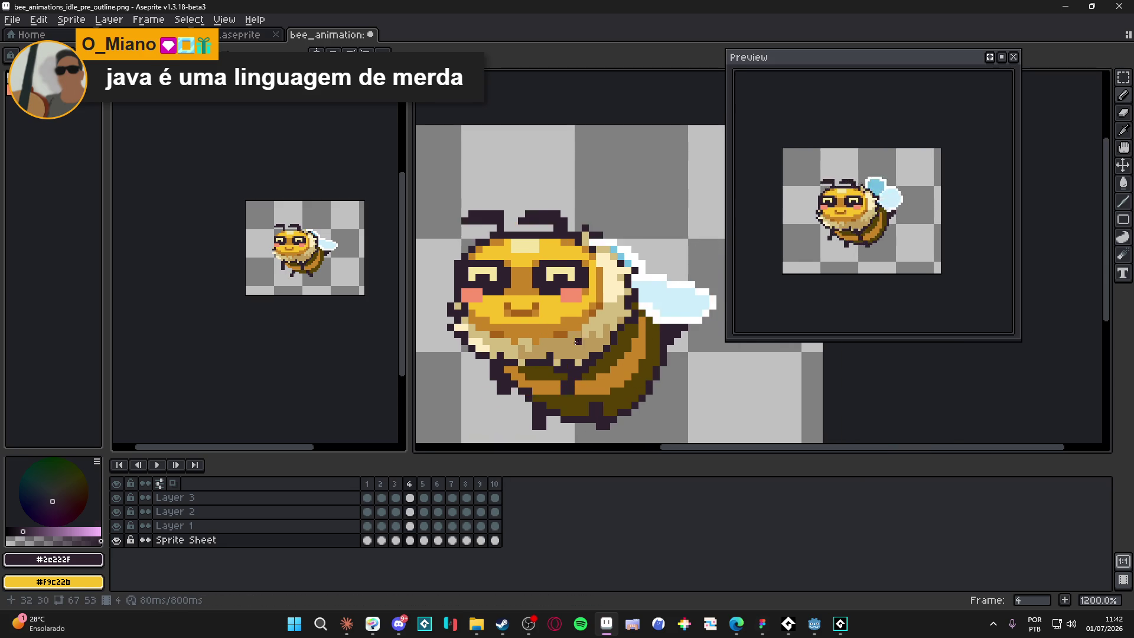
pyautogui.press('Right')
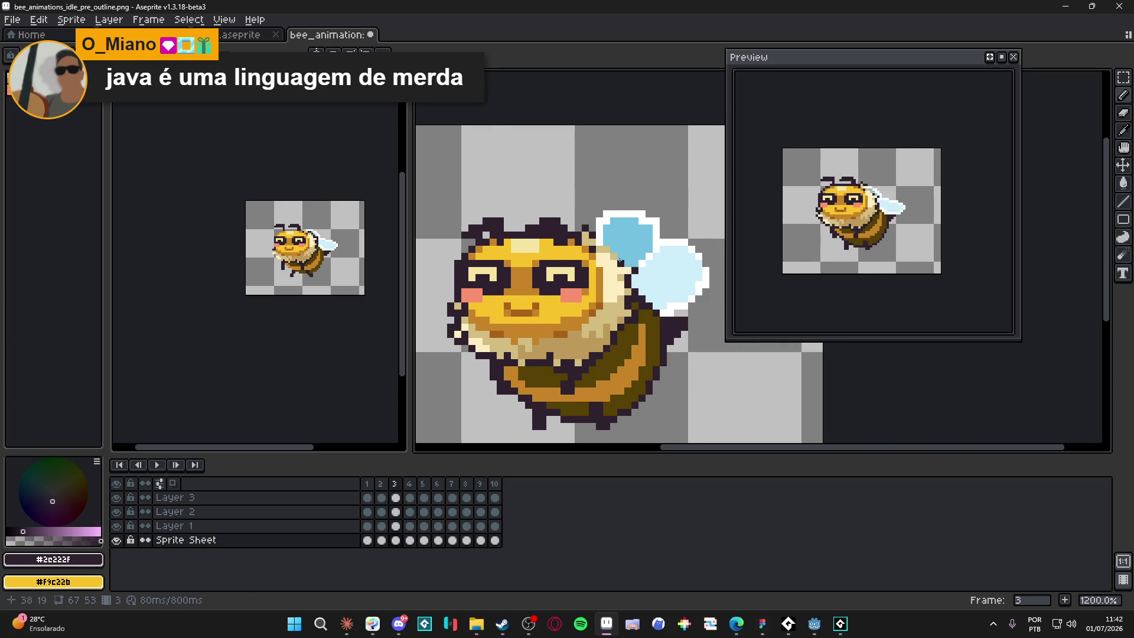
# - Zoom in on frame 3's wing, move to Layer 3 and pick the Eraser
pyautogui.scroll(1, 619, 260)
pyautogui.press('Left')
pyautogui.press('Right')
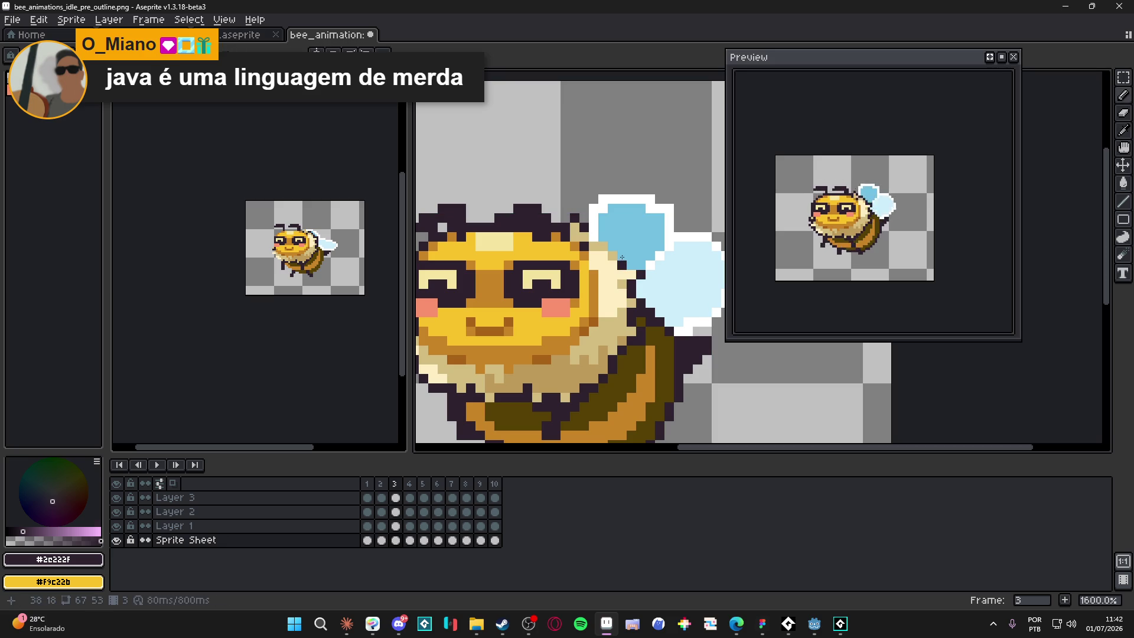
pyautogui.press('Up')
pyautogui.press('Up')
pyautogui.press('Up')
pyautogui.press('e')
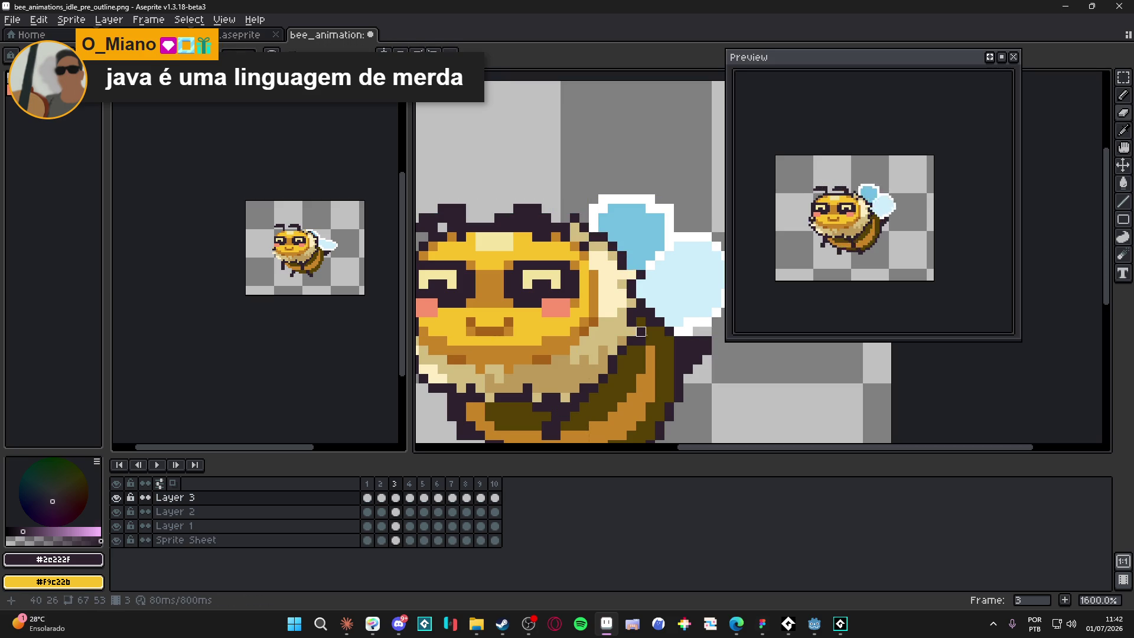
# - Darken the outline pixels along the wing's top edge on frames 4 and 6
pyautogui.press('Left')
pyautogui.press('Right')
pyautogui.press('Right')
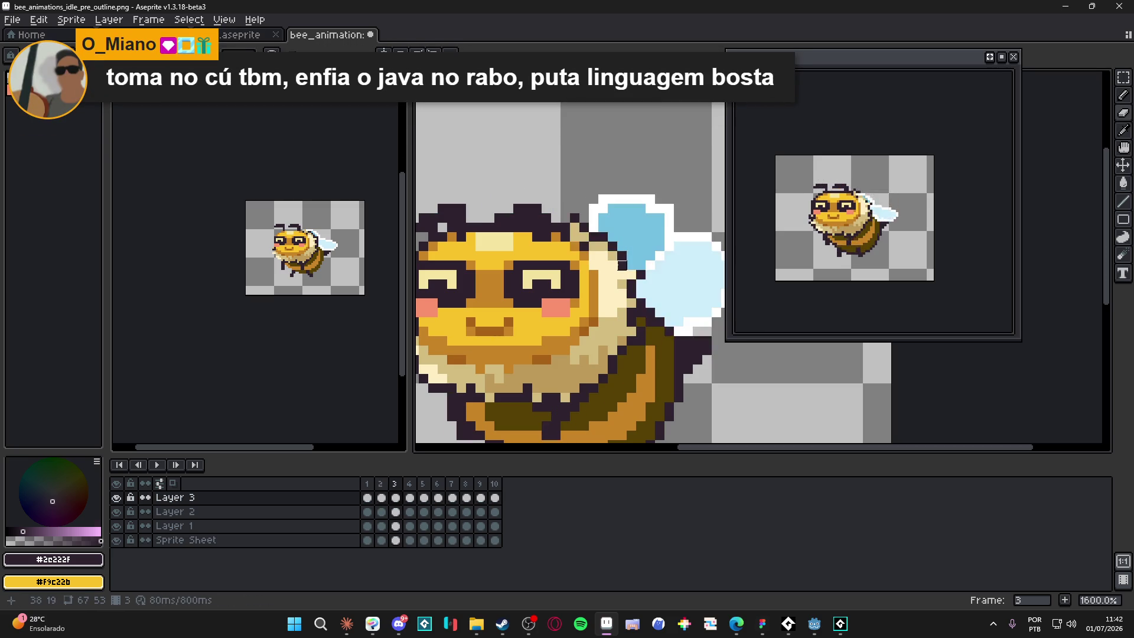
pyautogui.click(593, 237)
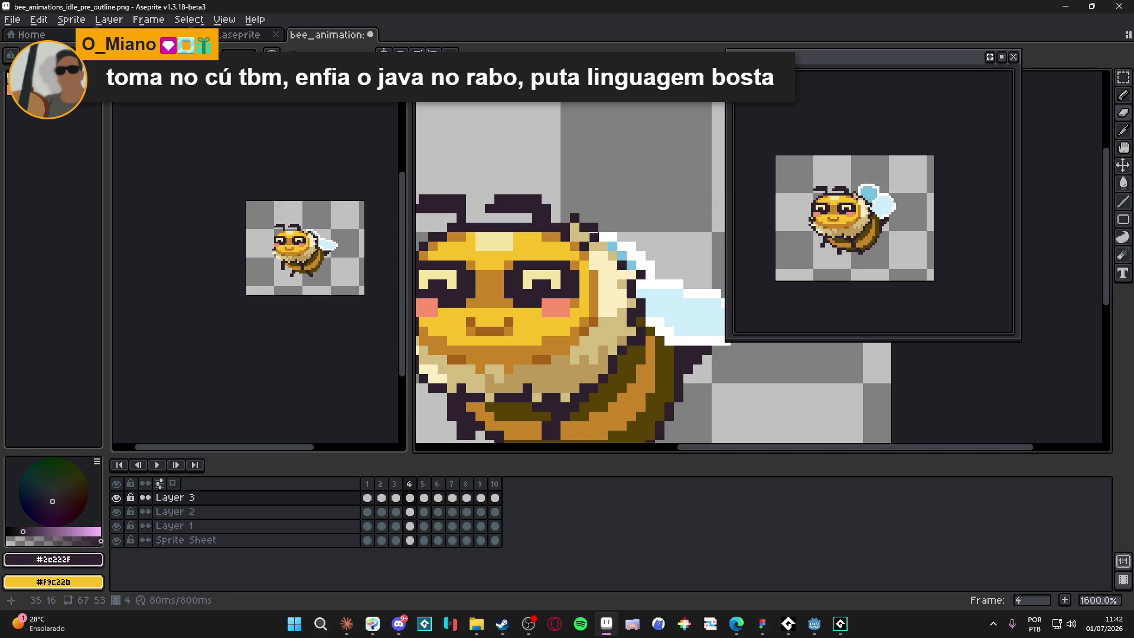
pyautogui.moveTo(603, 237); pyautogui.dragTo(622, 256)
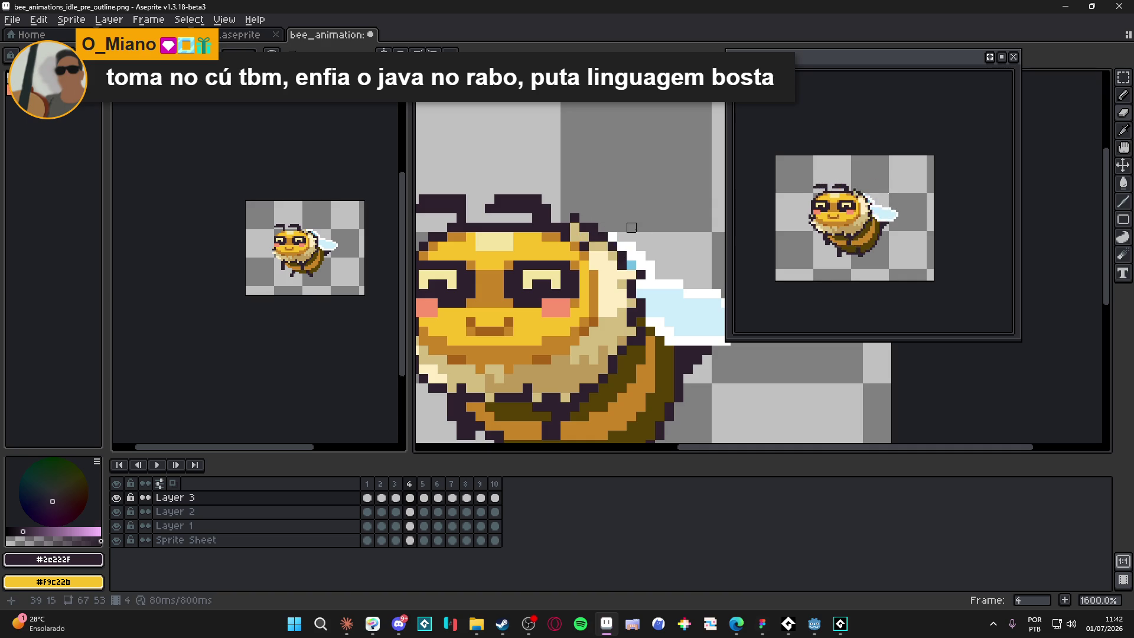
pyautogui.press('Right')
pyautogui.press('Right')
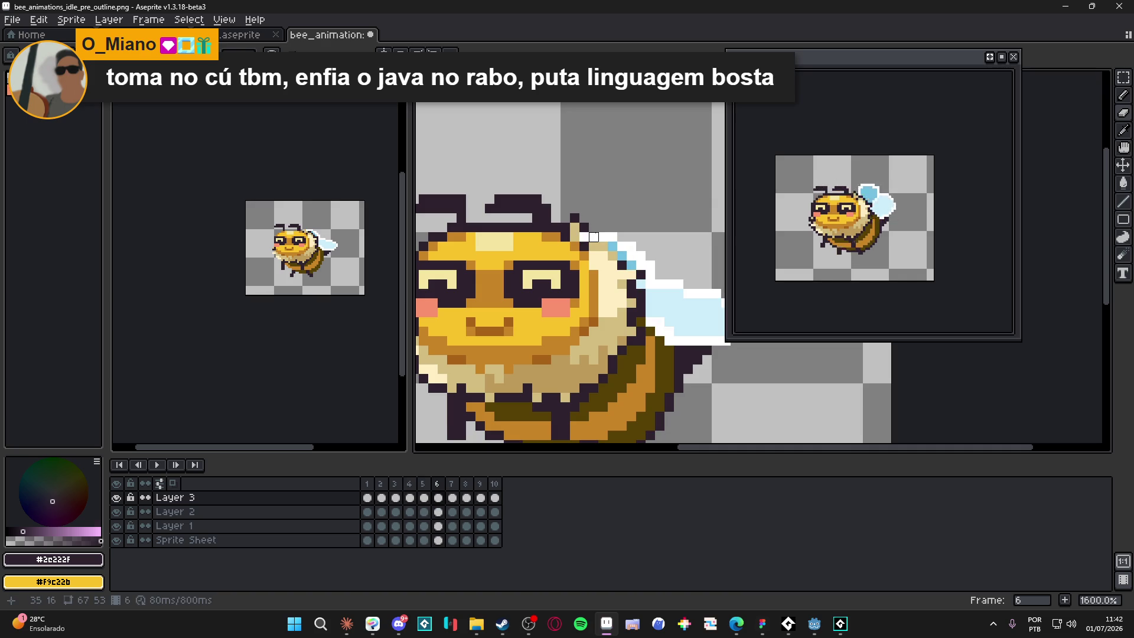
pyautogui.moveTo(584, 236)
pyautogui.mouseDown()
pyautogui.moveTo(631, 256)
pyautogui.moveTo(631, 274)
pyautogui.moveTo(631, 265)
pyautogui.mouseUp()
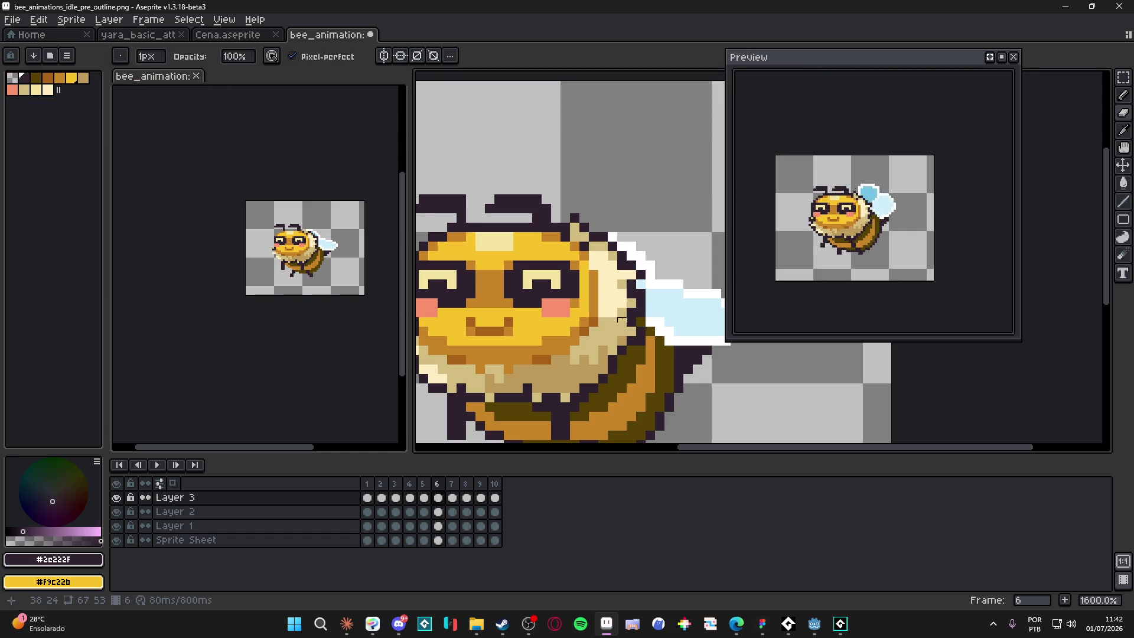
# - Touch up frame 7's wing outline and undo unwanted eraser strokes on frames 8 to 10
pyautogui.press('.')
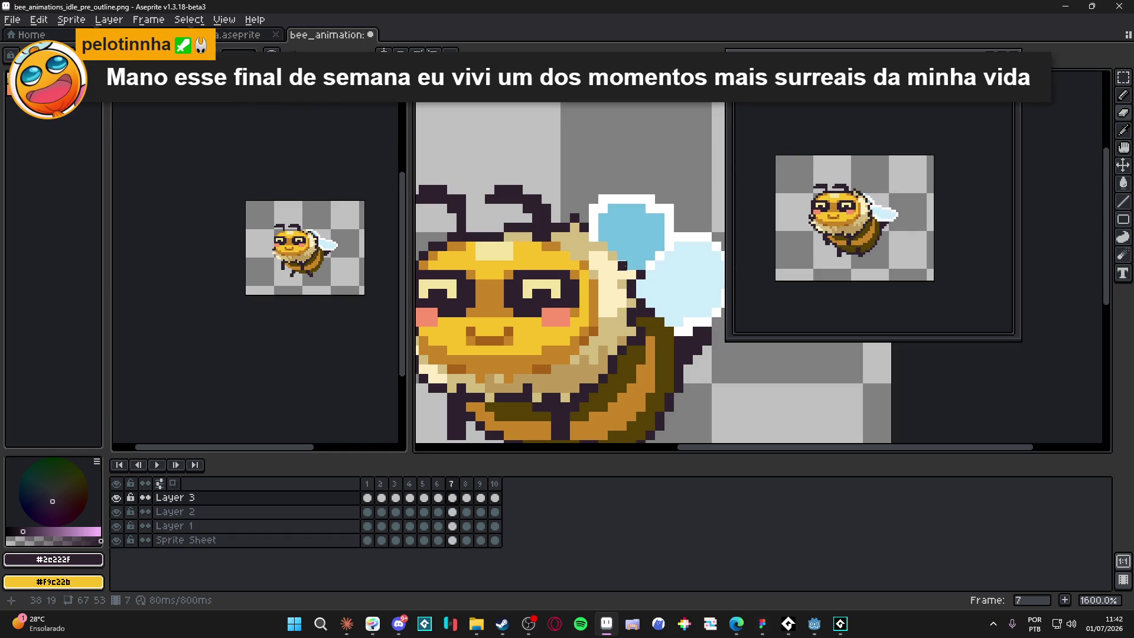
pyautogui.click(631, 265)
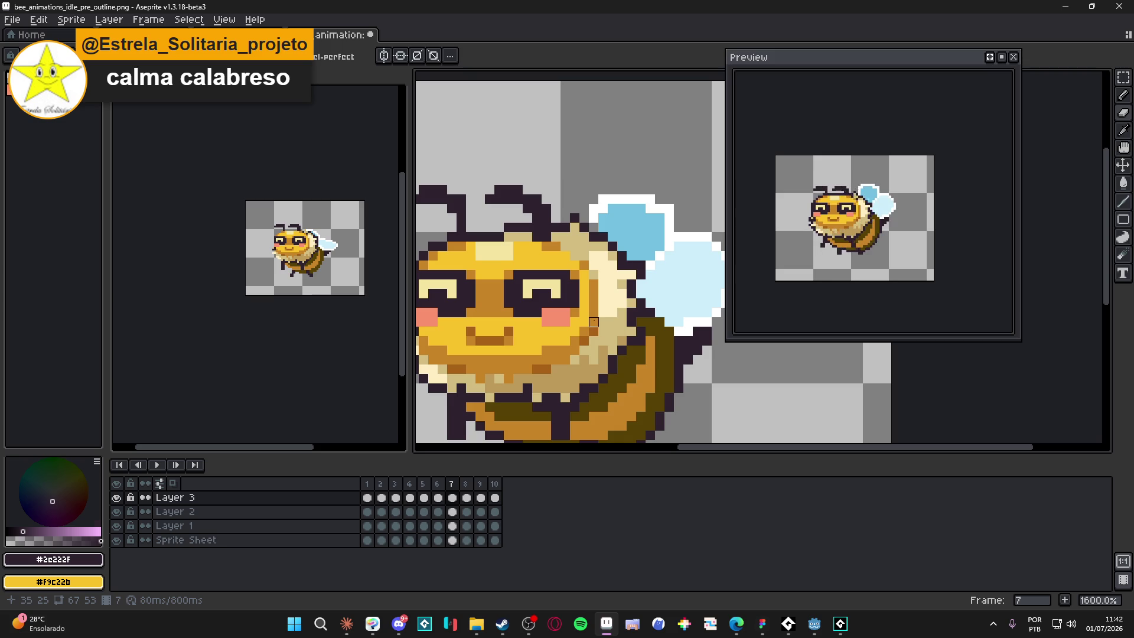
pyautogui.press('.')
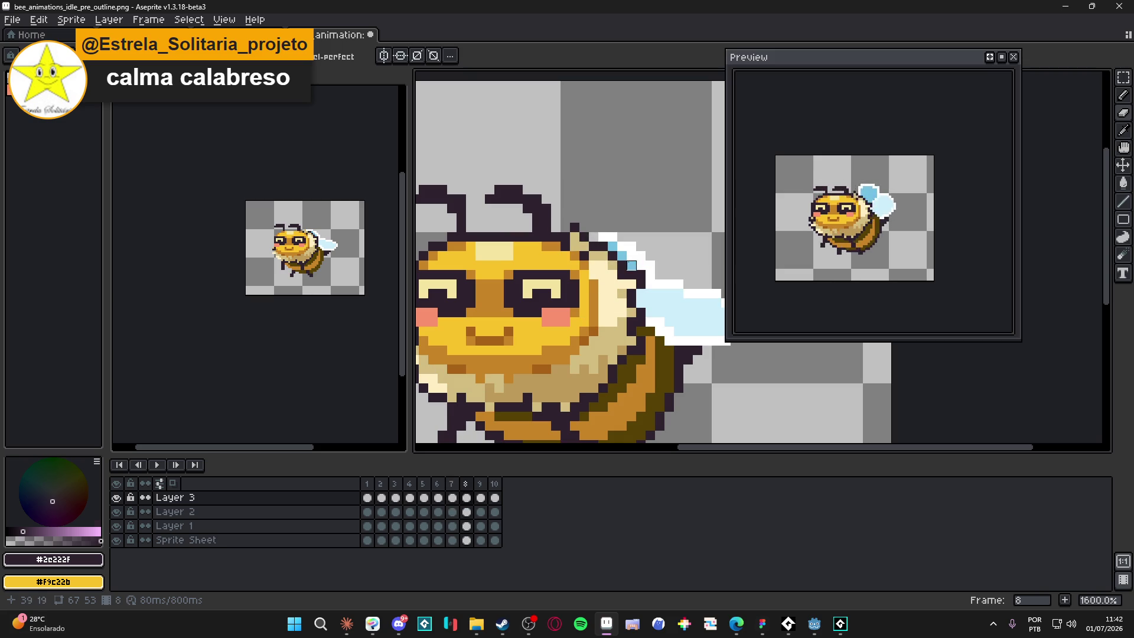
pyautogui.hotkey('ctrl', 'z')
pyautogui.press('.')
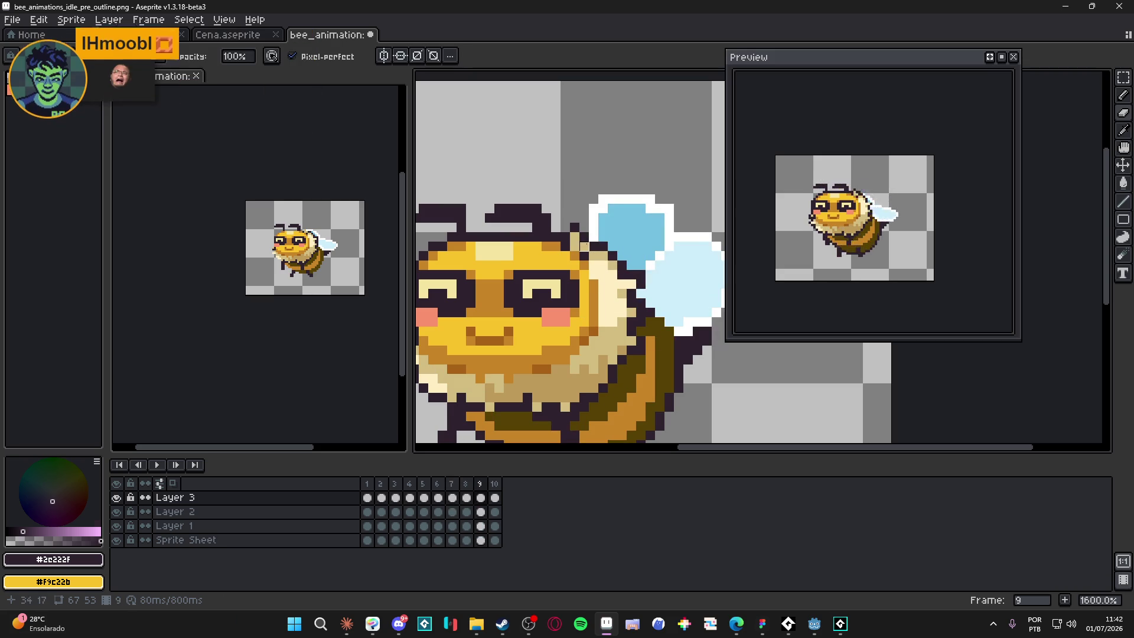
pyautogui.press('.')
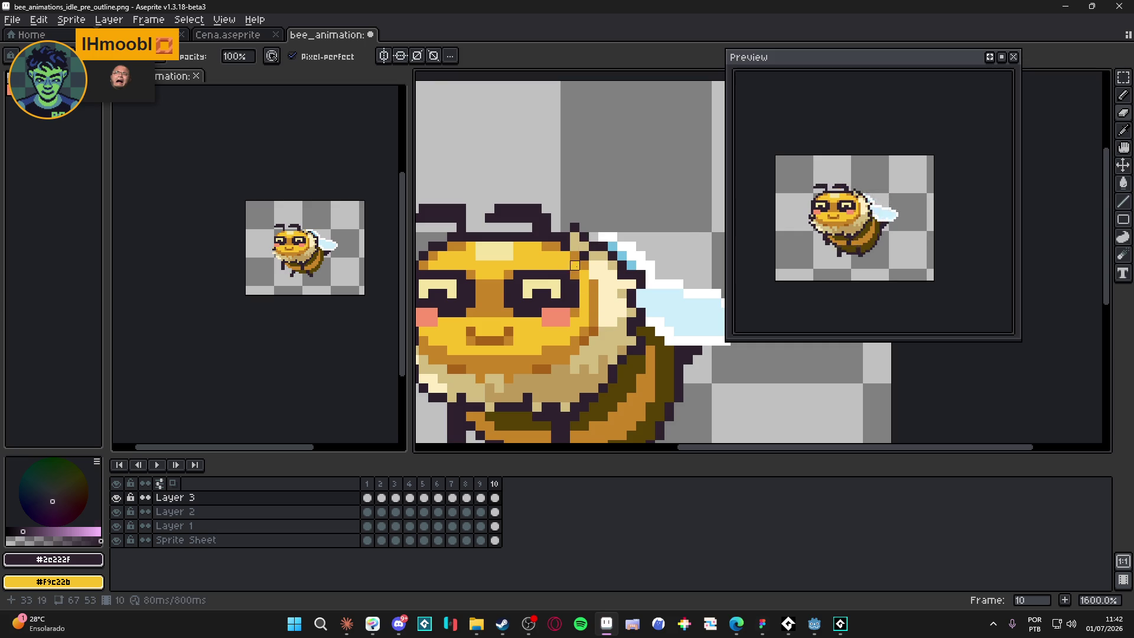
pyautogui.hotkey('ctrl', 'z')
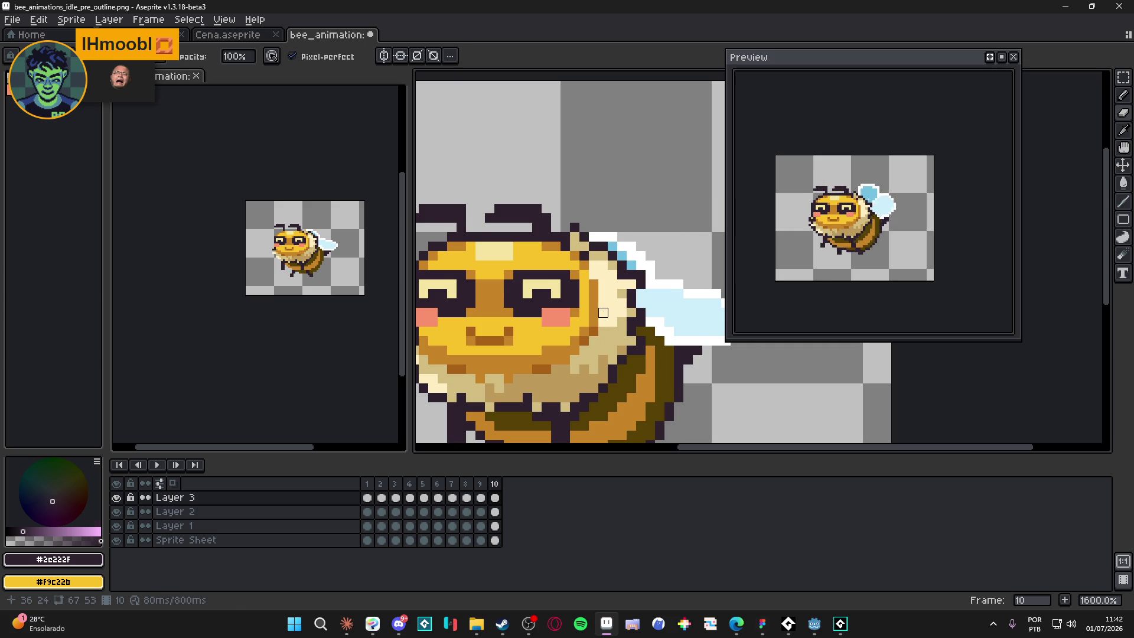
pyautogui.press('.')
pyautogui.press('.')
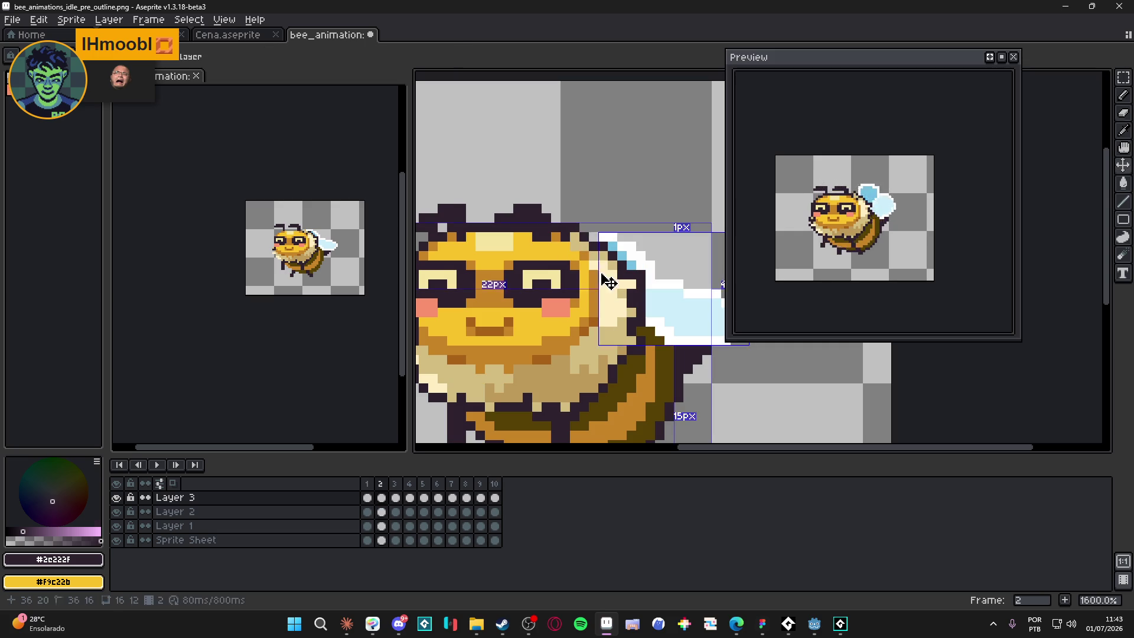
# - Undo the last wing eraser stroke and save bee_animations_idle_pre_outline.png
pyautogui.hotkey('ctrl', 'z')
pyautogui.scroll(-1, 556, 305)
pyautogui.hotkey('ctrl', 's')
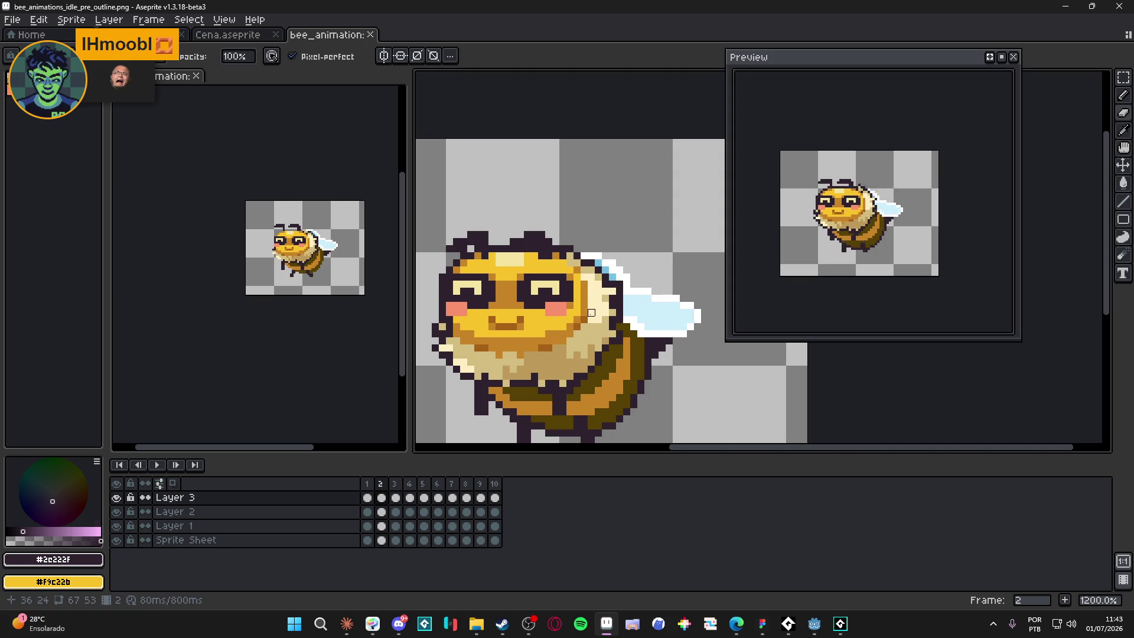
# - Zoom out to the whole bee, save again, and show frame 3
pyautogui.scroll(-3, 596, 295)
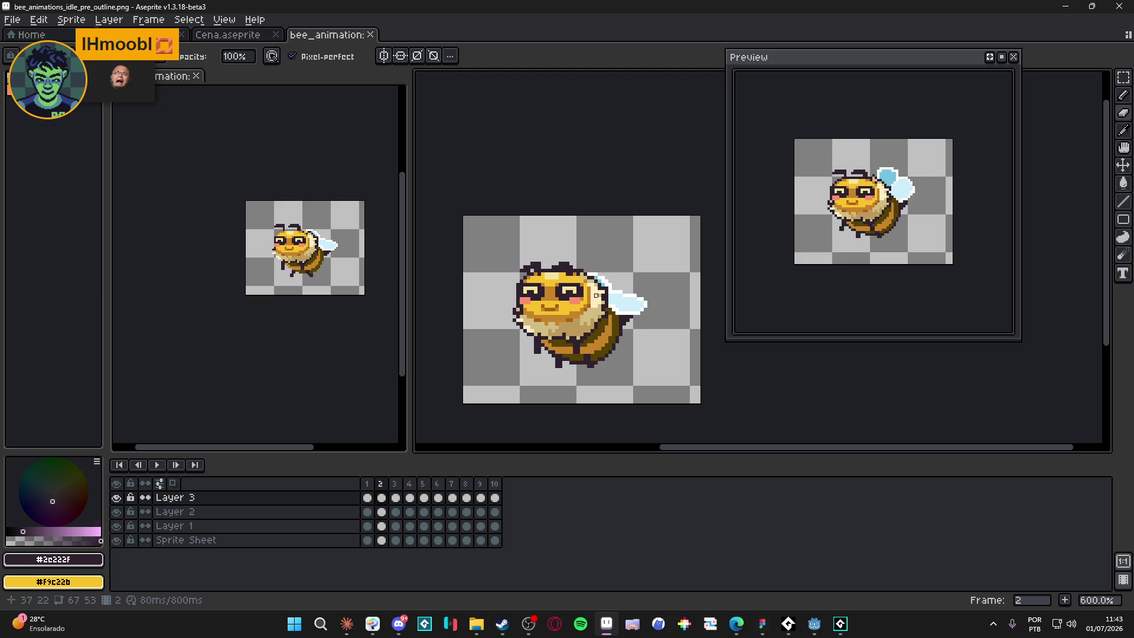
pyautogui.hotkey('ctrl', 's')
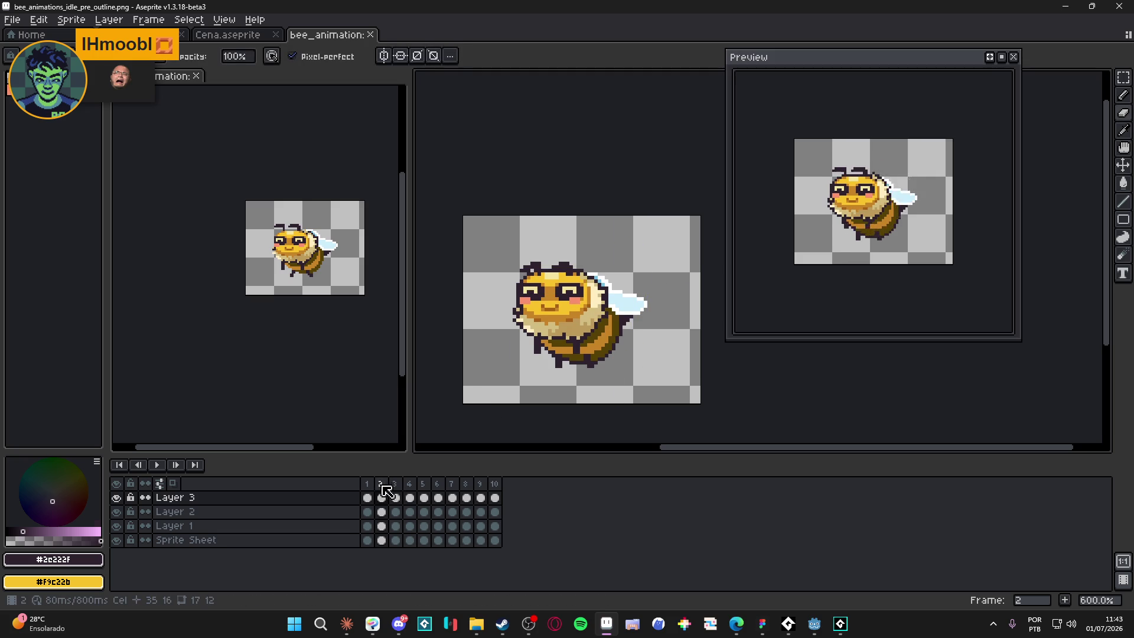
pyautogui.click(366, 483)
pyautogui.click(382, 498)
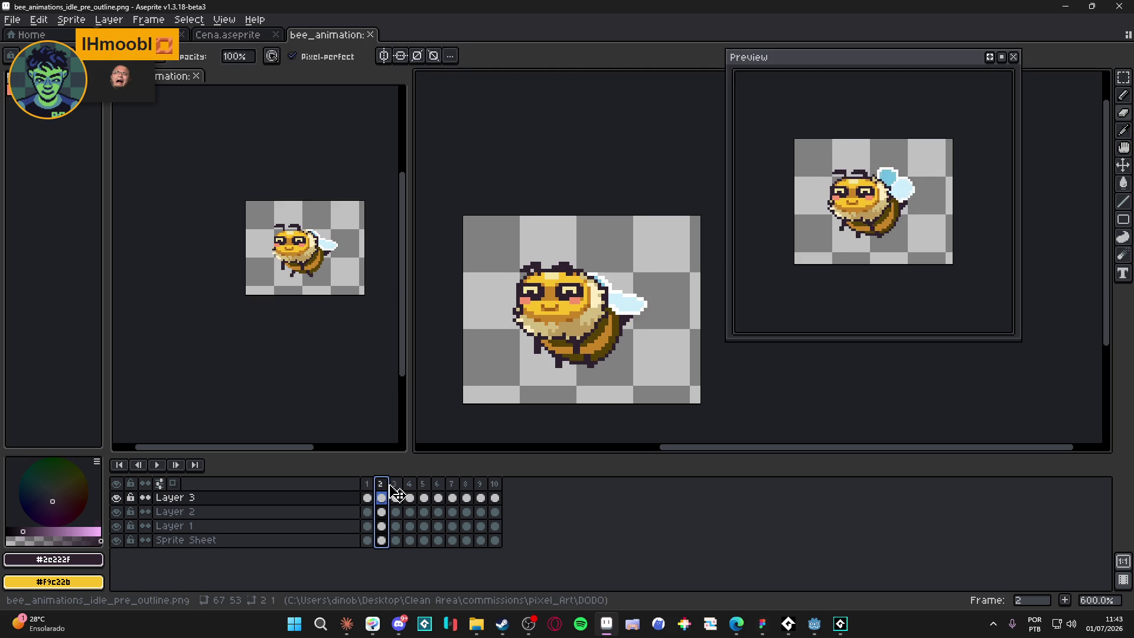
pyautogui.click(396, 498)
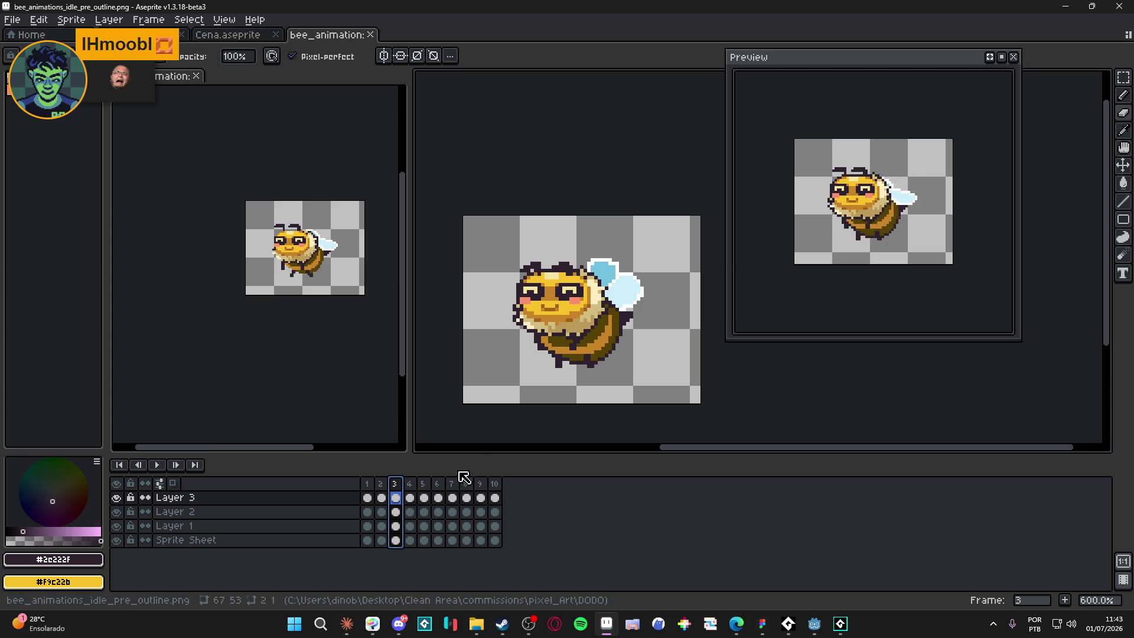
# - Paint a touch-up pixel on the bee in frame 3 of the Sprite Sheet layer
pyautogui.click(381, 484)
pyautogui.click(395, 485)
pyautogui.scroll(5, 574, 273)
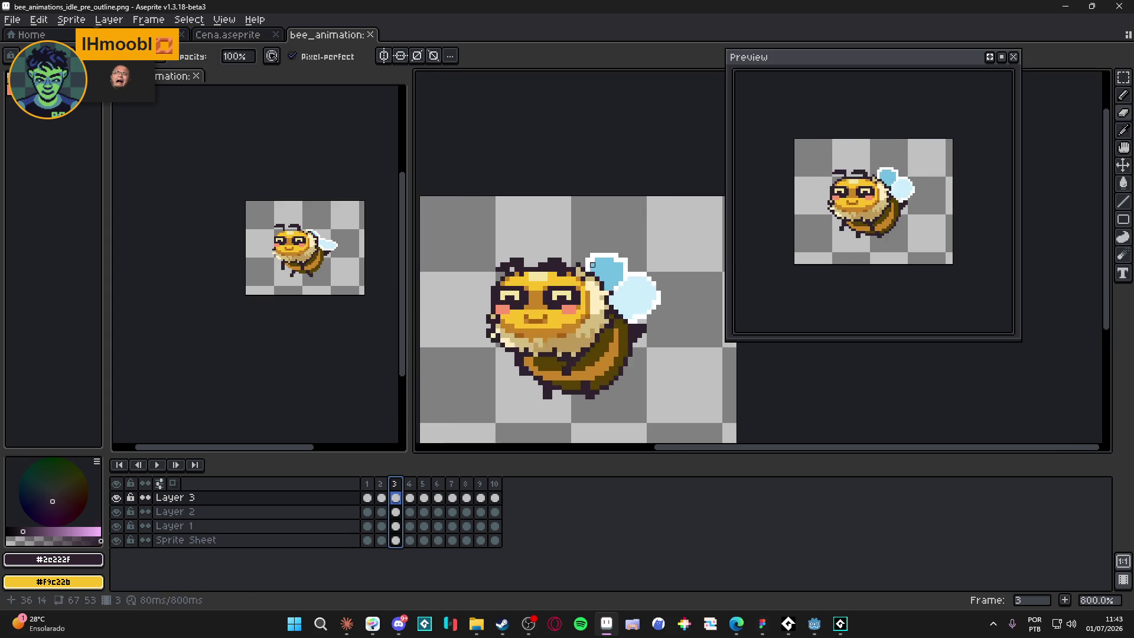
pyautogui.keyDown('ctrl'); pyautogui.click(574, 273); pyautogui.keyUp('ctrl')
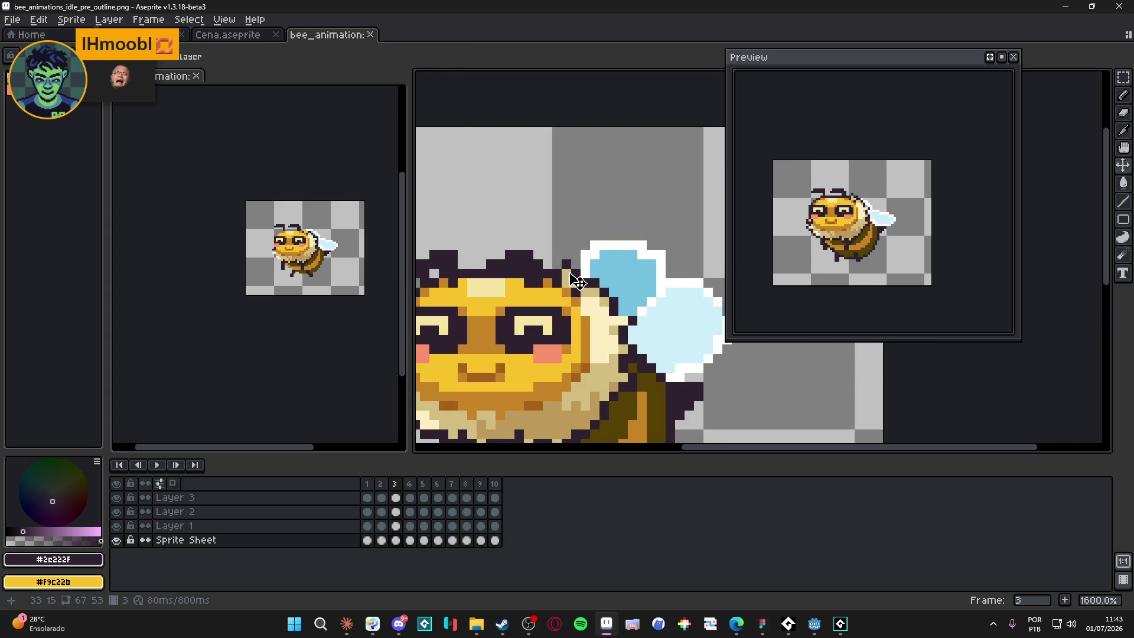
pyautogui.click(574, 260)
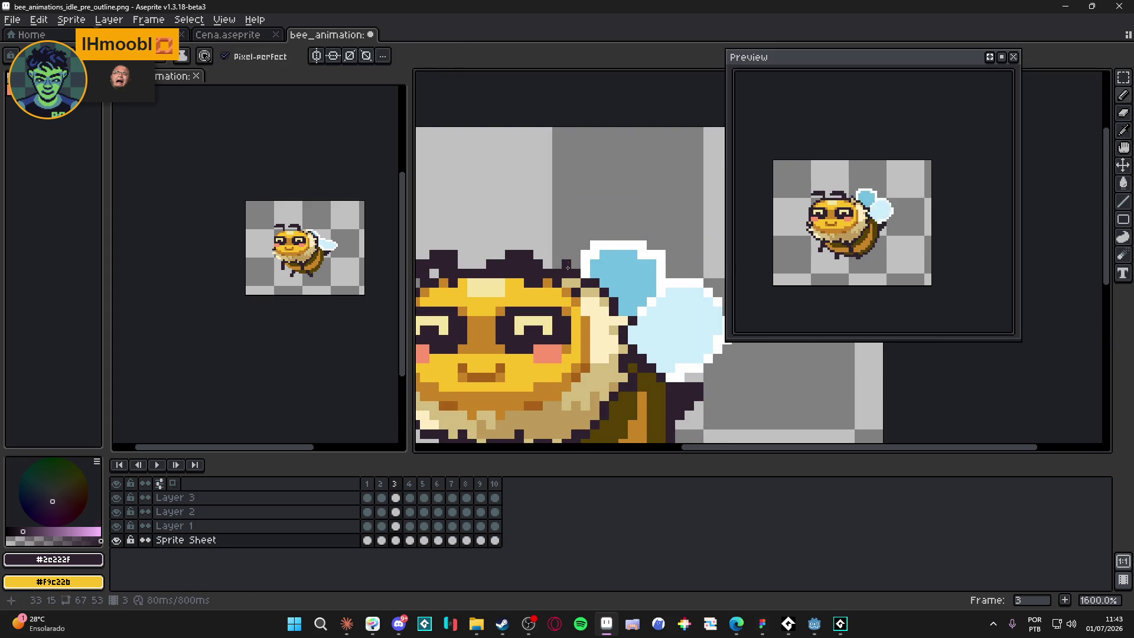
pyautogui.scroll(-1, 568, 307)
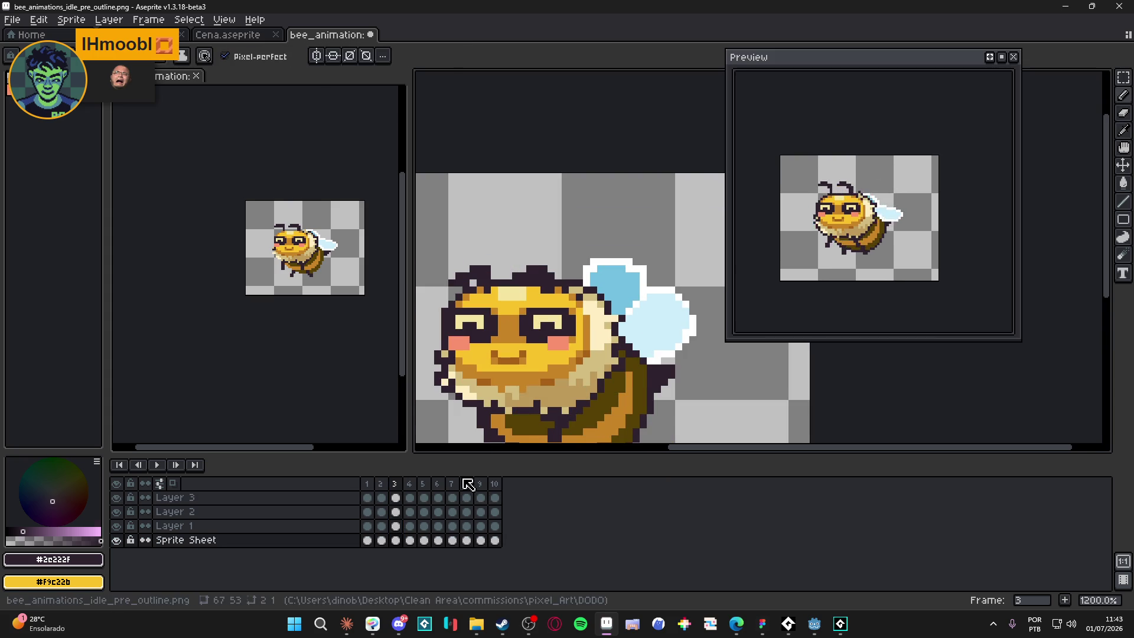
# - Compare frames 3 and 4, then save the sprite sheet and switch to the browser
pyautogui.click(380, 484)
pyautogui.click(396, 485)
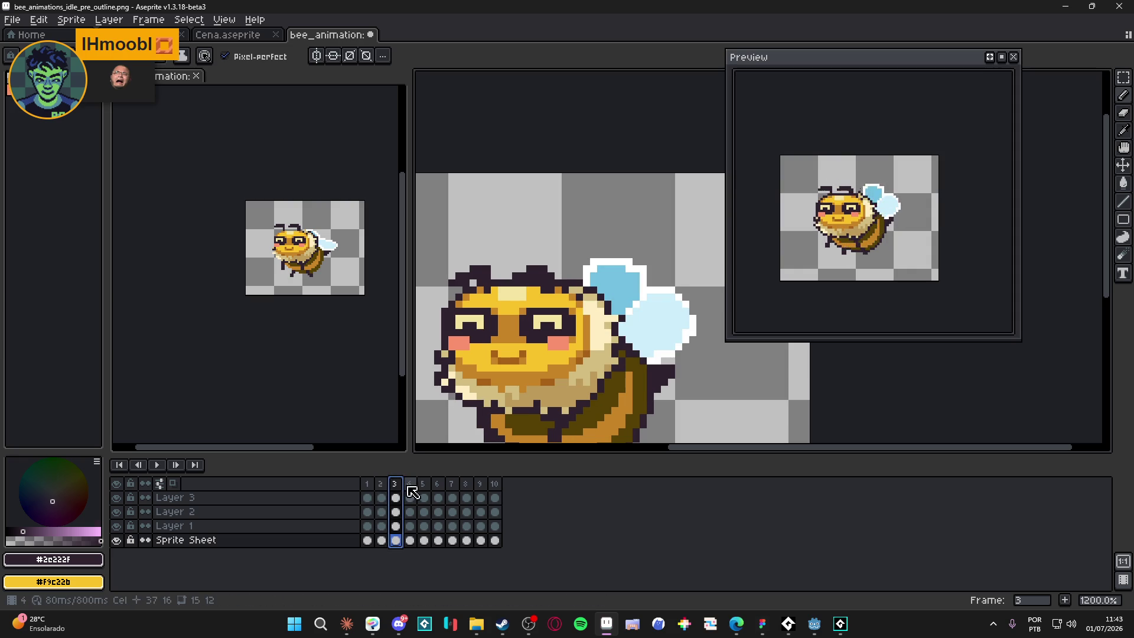
pyautogui.click(405, 486)
pyautogui.click(396, 486)
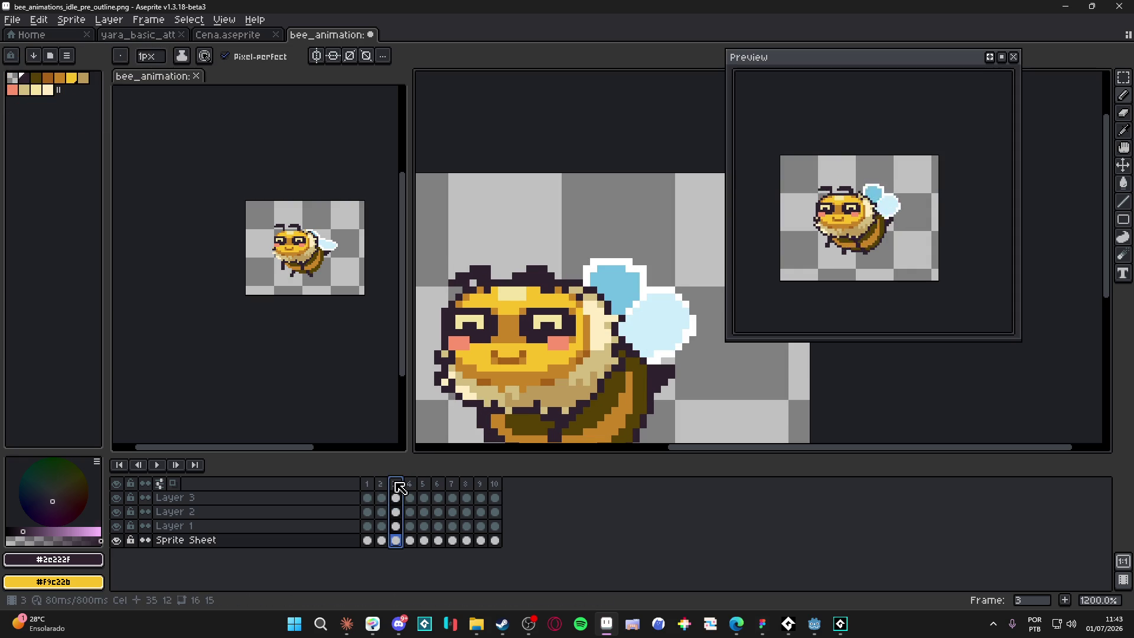
pyautogui.scroll(-2, 568, 341)
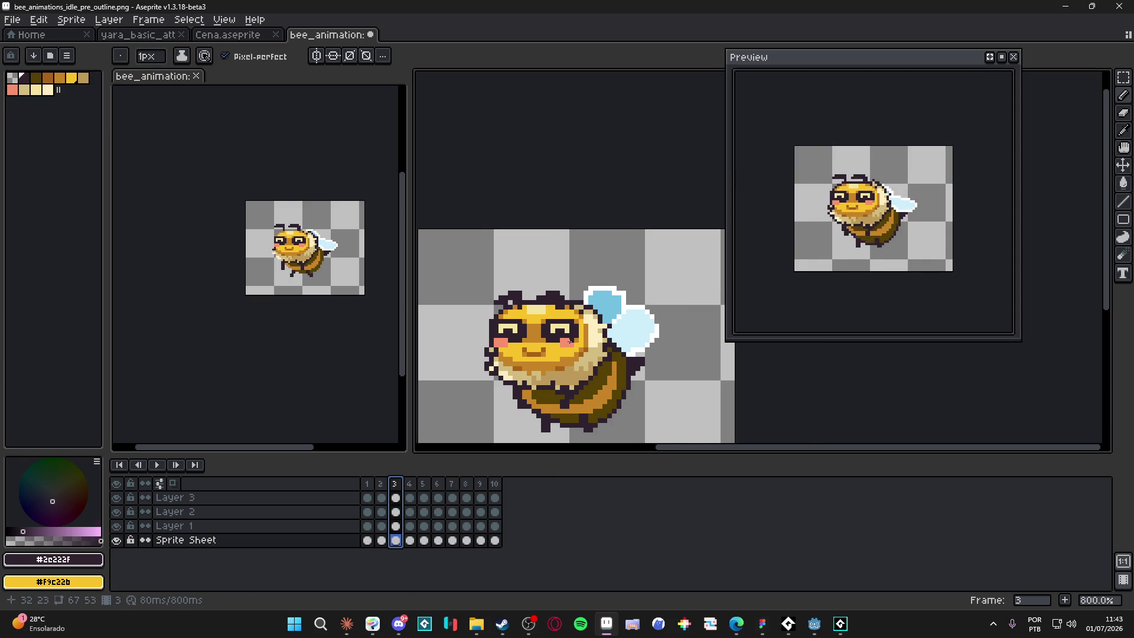
pyautogui.hotkey('ctrl', 's')
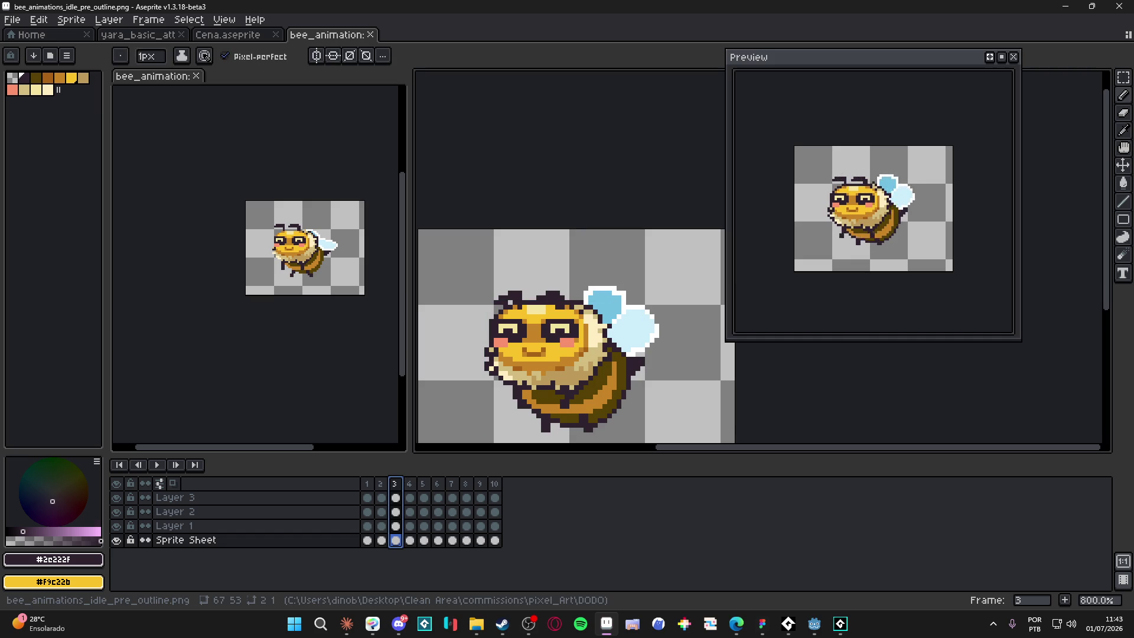
pyautogui.hotkey('alt', 'Tab')
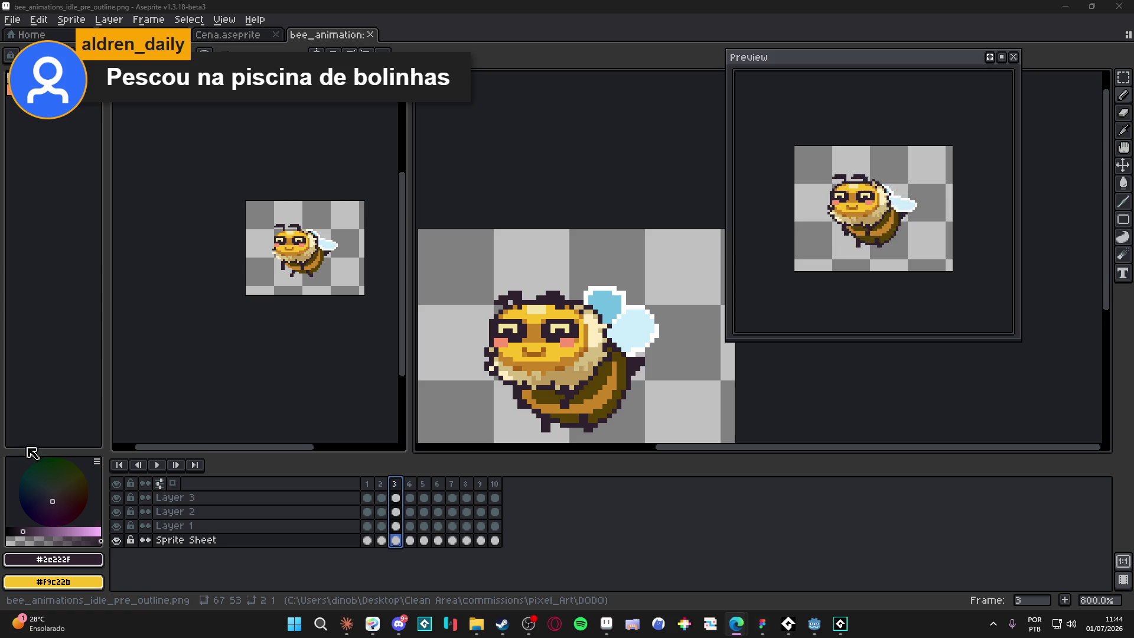
# - Step through the Layer 3 cels from frame 3 to frame 8
pyautogui.moveTo(533, 285); pyautogui.dragTo(557, 283)
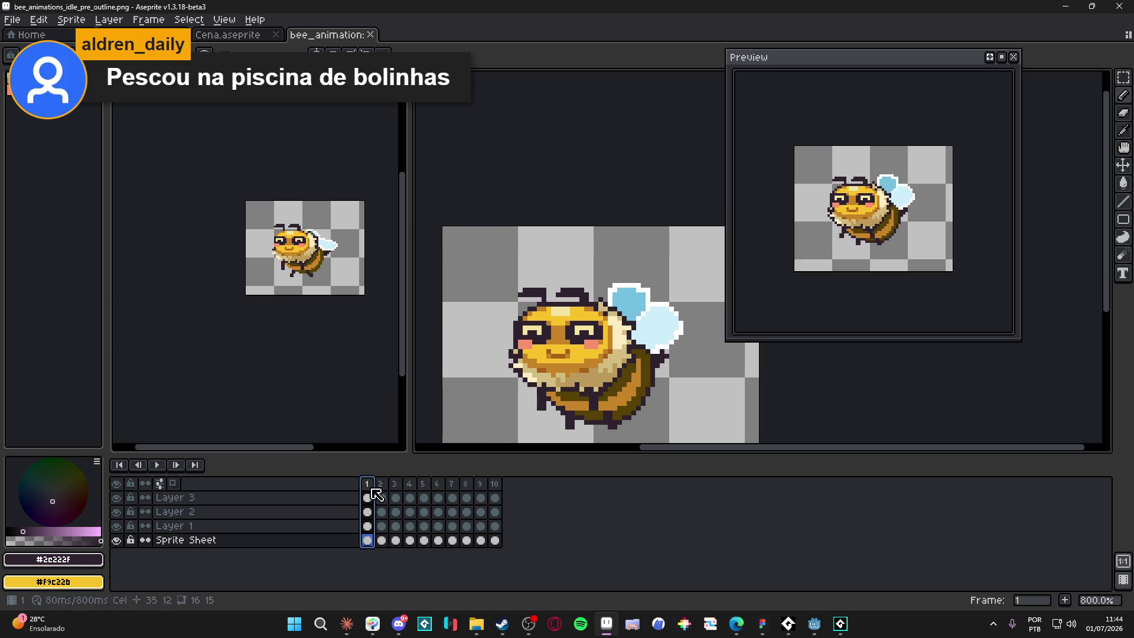
pyautogui.click(397, 498)
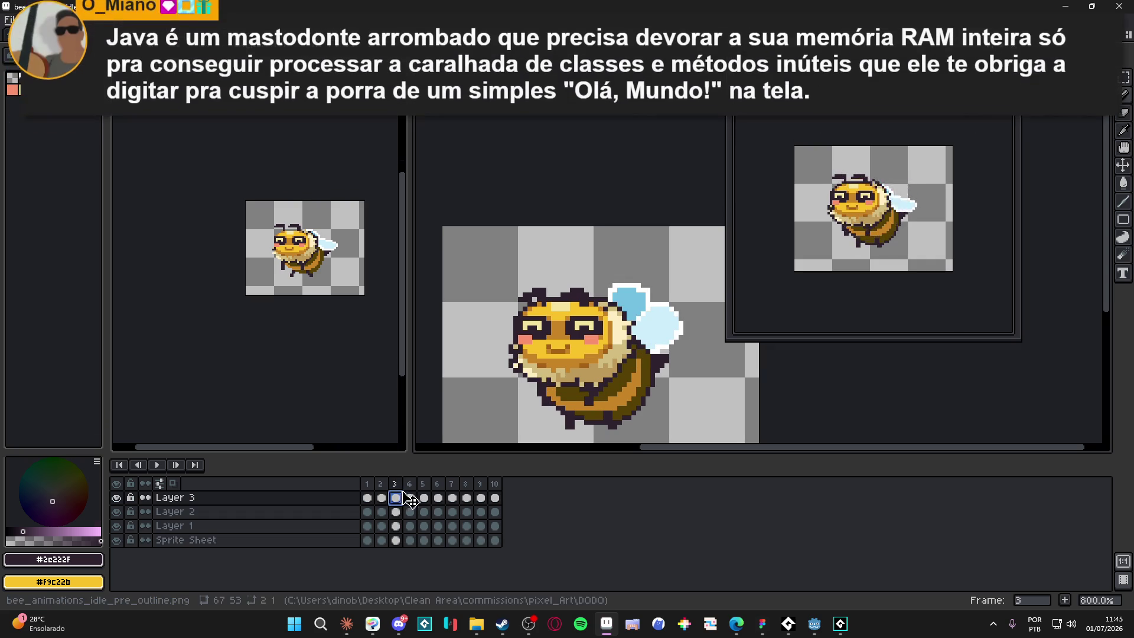
pyautogui.press('Down')
pyautogui.press('Down')
pyautogui.press('Down')
pyautogui.click(396, 498)
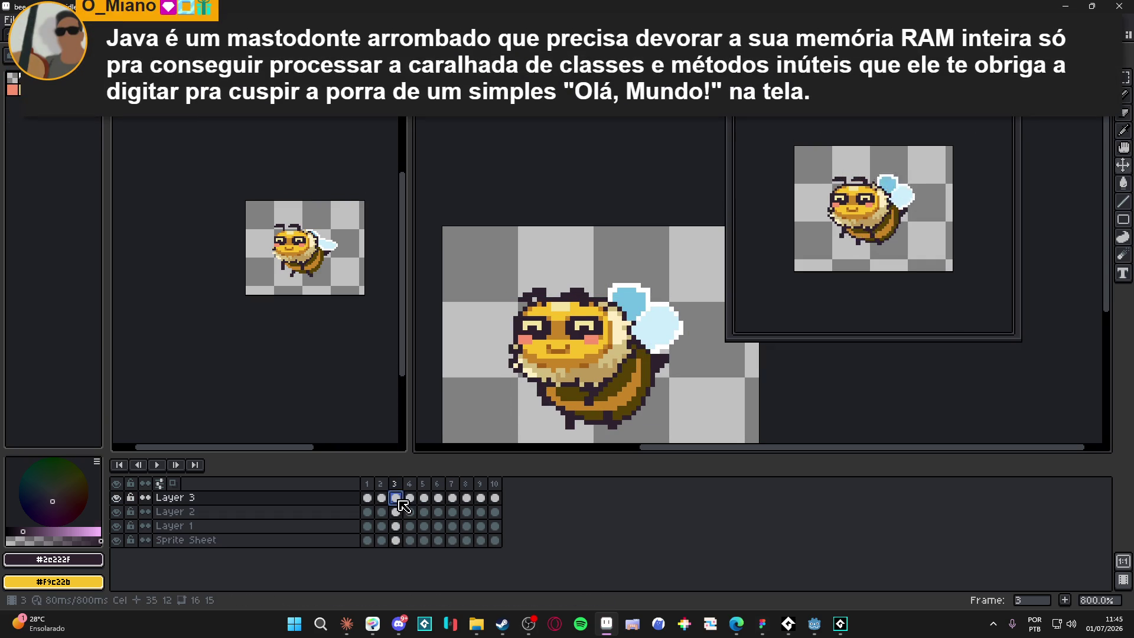
pyautogui.click(410, 498)
pyautogui.click(424, 498)
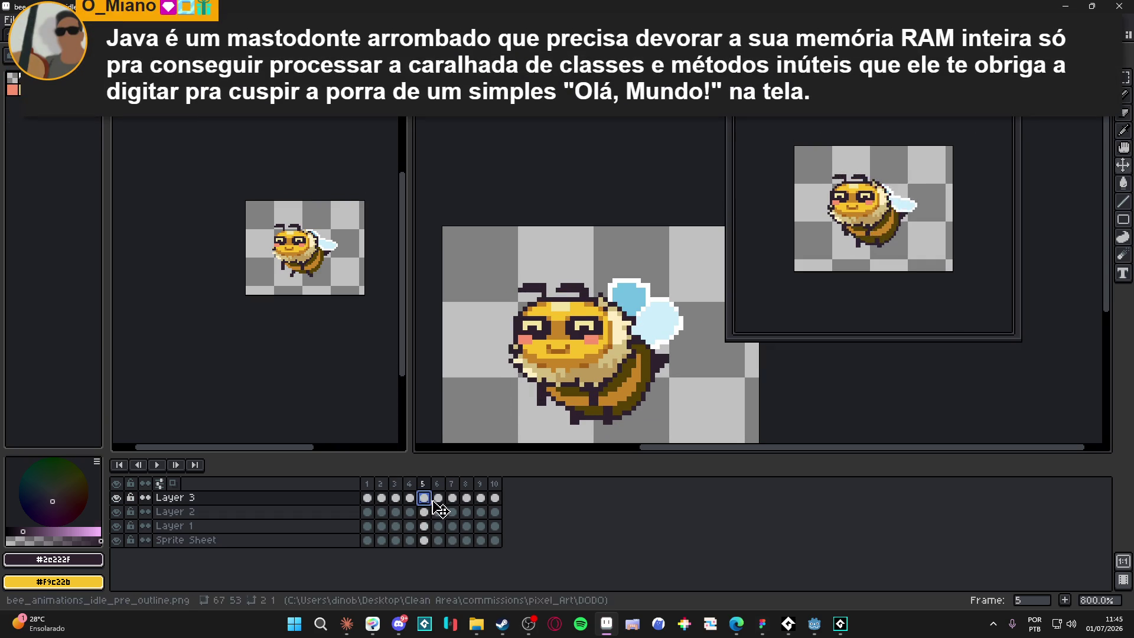
pyautogui.click(438, 497)
pyautogui.click(453, 498)
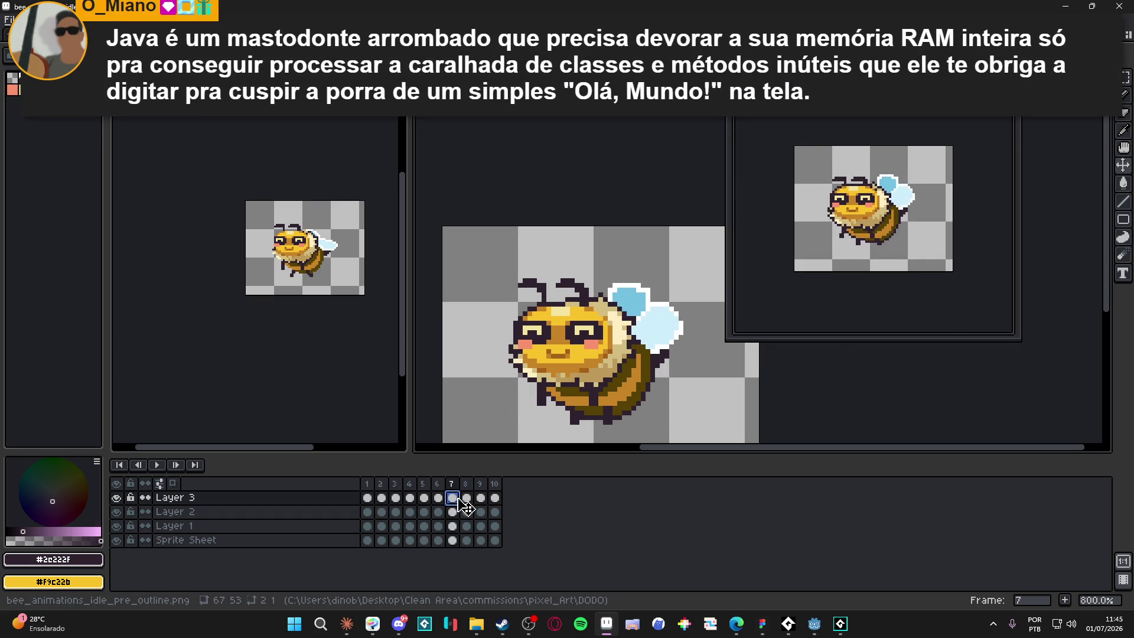
pyautogui.click(467, 498)
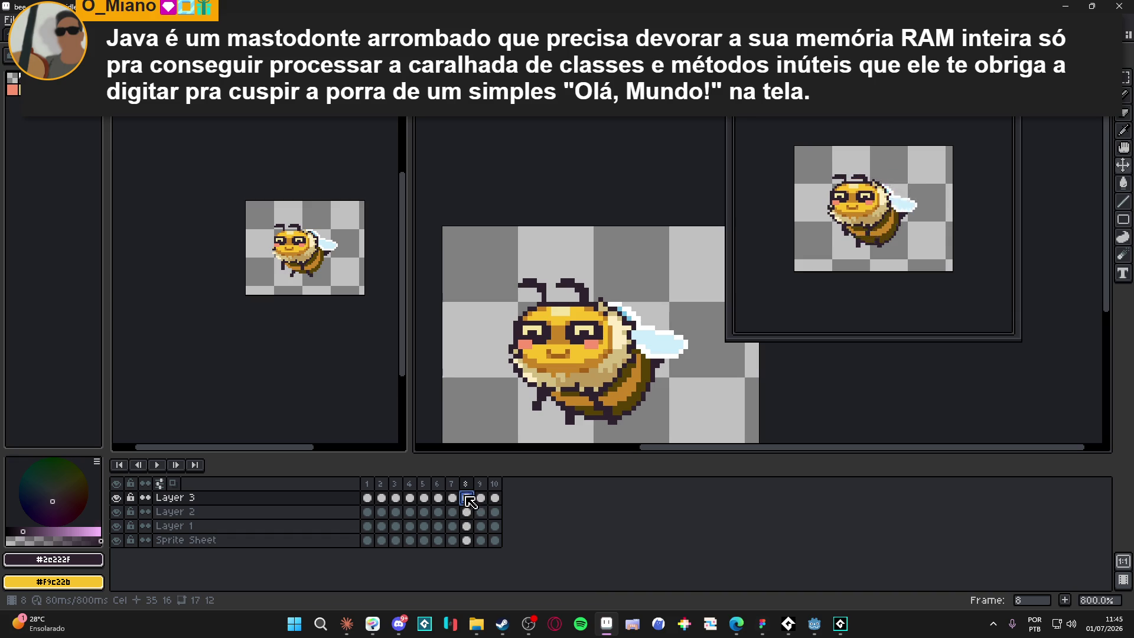
# - Compare frame 8's wing against frame 7, then make the Sprite Sheet layer active
pyautogui.press('Left')
pyautogui.click(471, 501)
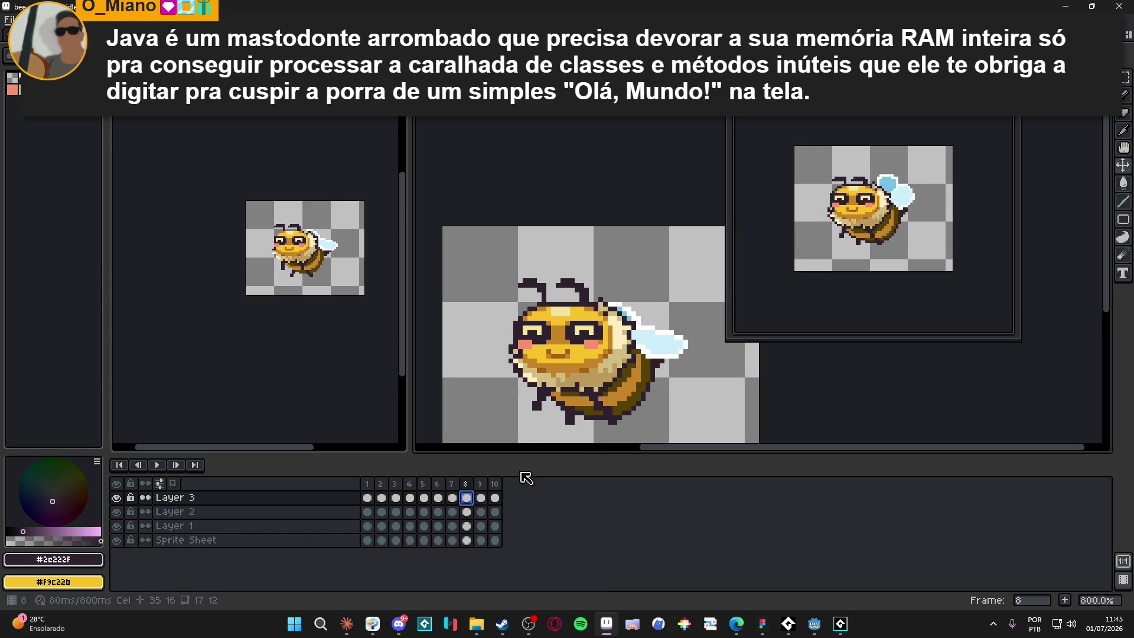
pyautogui.click(452, 499)
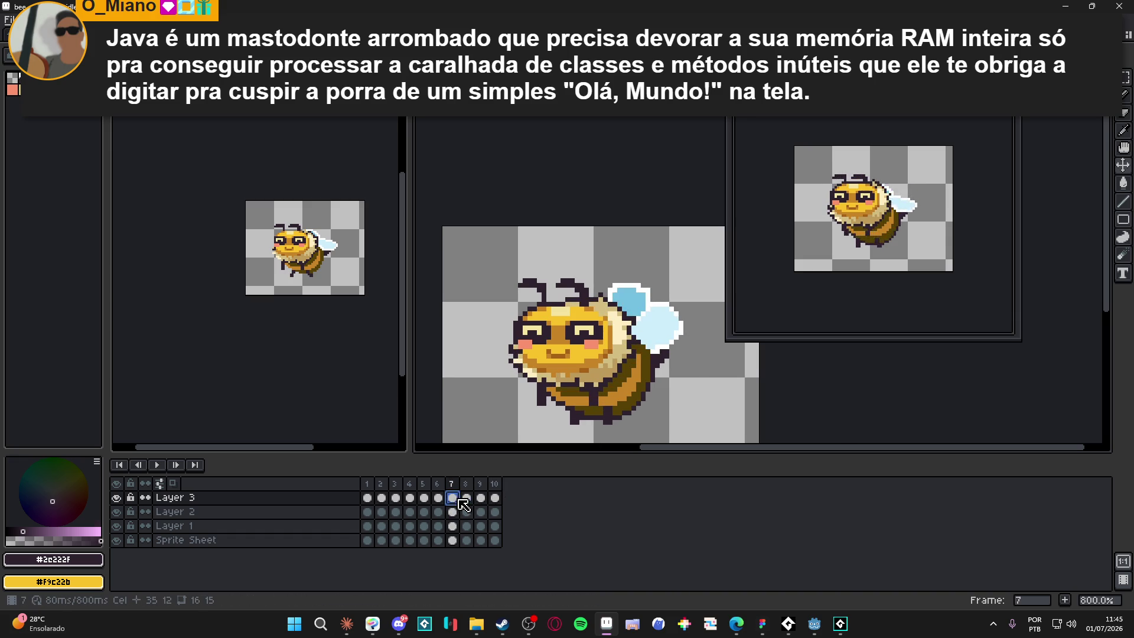
pyautogui.click(468, 499)
pyautogui.scroll(3, 647, 349)
pyautogui.press('Down')
pyautogui.press('Down')
pyautogui.press('Down')
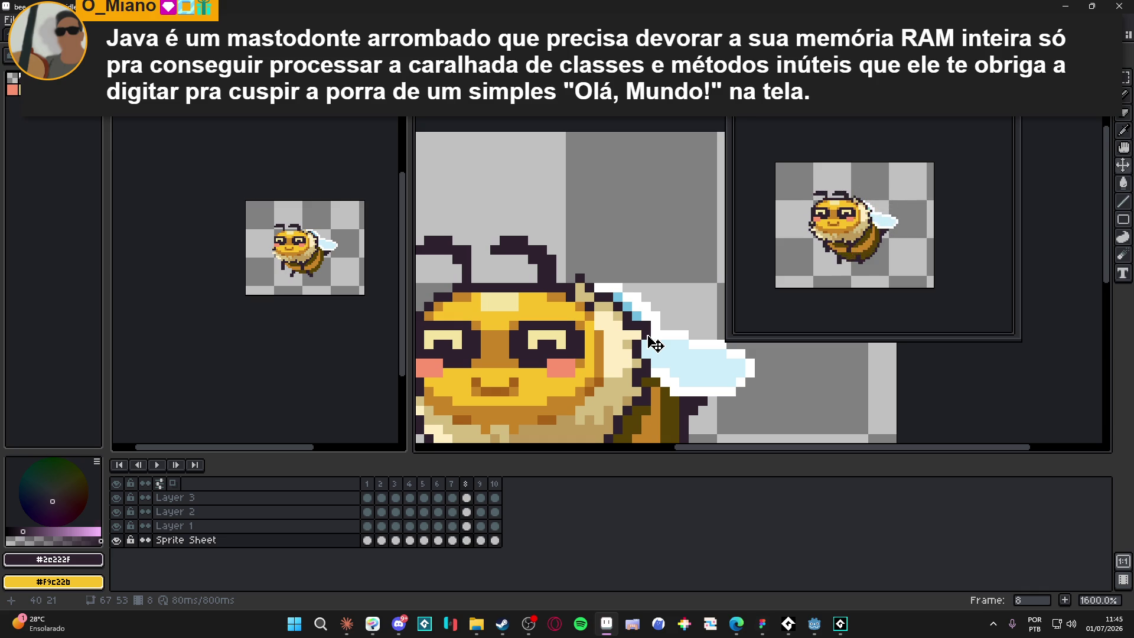
# - Try moving a 2x2 block of wing pixels with the Rectangular Marquee, then undo it
pyautogui.press('m')
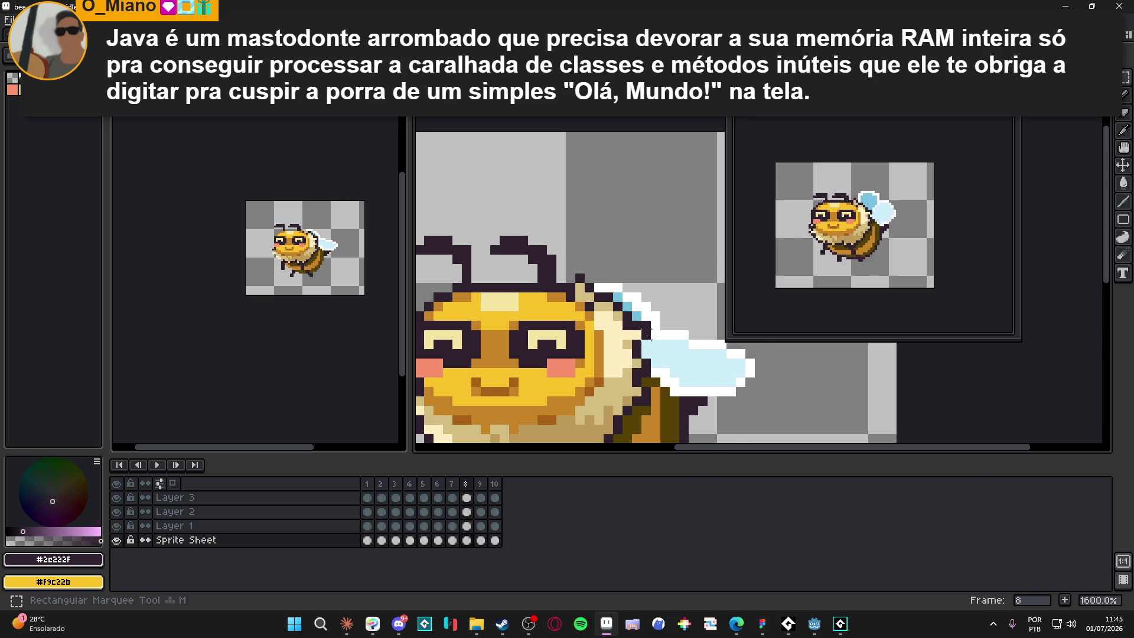
pyautogui.scroll(1, 646, 332)
pyautogui.moveTo(622, 312)
pyautogui.mouseDown()
pyautogui.moveTo(654, 343)
pyautogui.moveTo(644, 322)
pyautogui.mouseUp()
pyautogui.press('v')
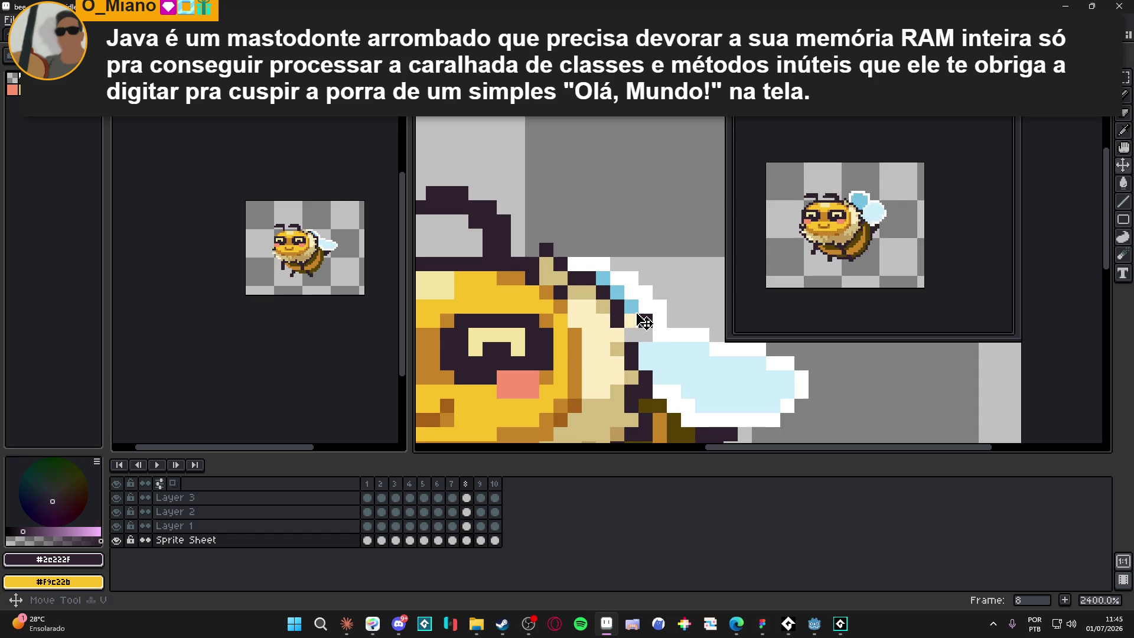
pyautogui.hotkey('ctrl', 'z')
pyautogui.hotkey('ctrl', 'z')
pyautogui.hotkey('ctrl', 'z')
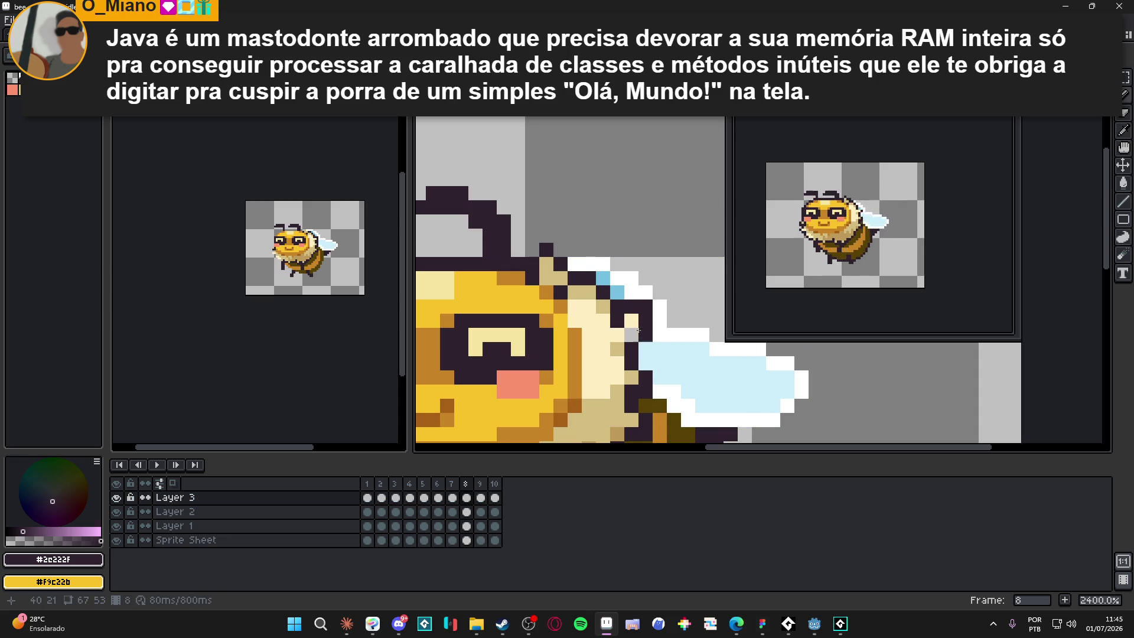
# - Check frame 7, then paint a tan body-colour pixel on frame 8's body edge
pyautogui.click(452, 498)
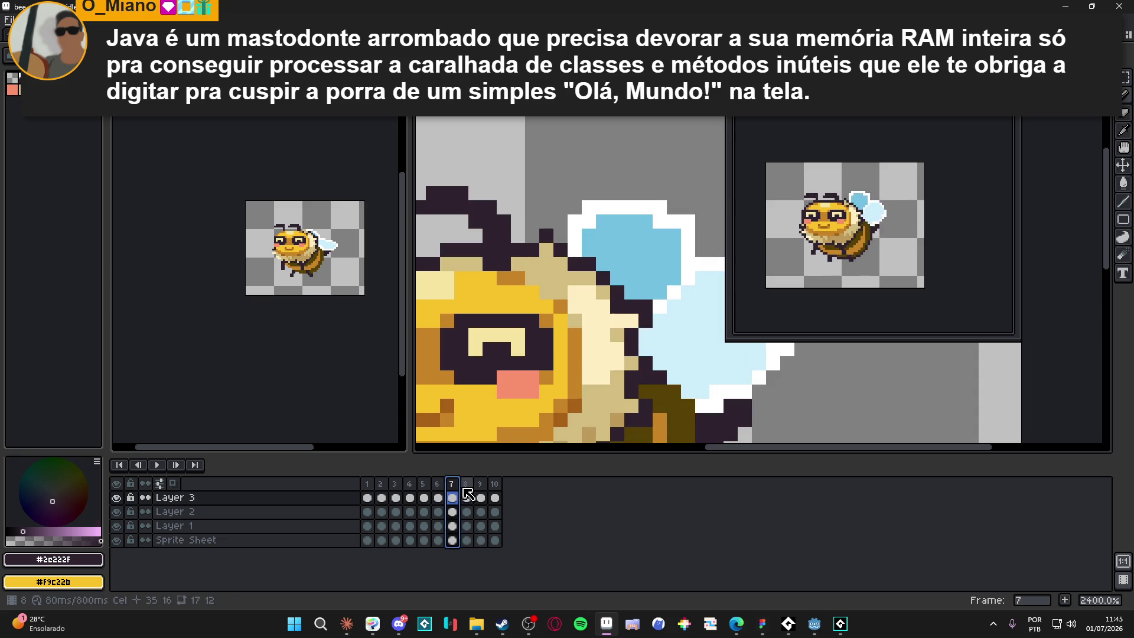
pyautogui.click(467, 498)
pyautogui.scroll(-2, 639, 325)
pyautogui.scroll(2, 638, 325)
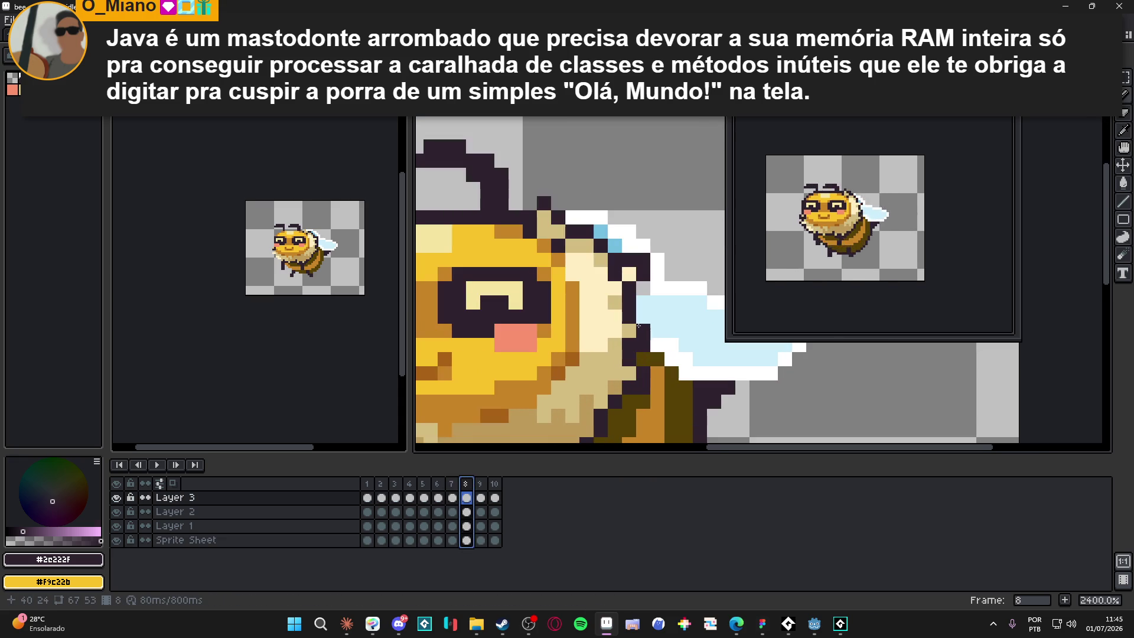
pyautogui.click(637, 351)
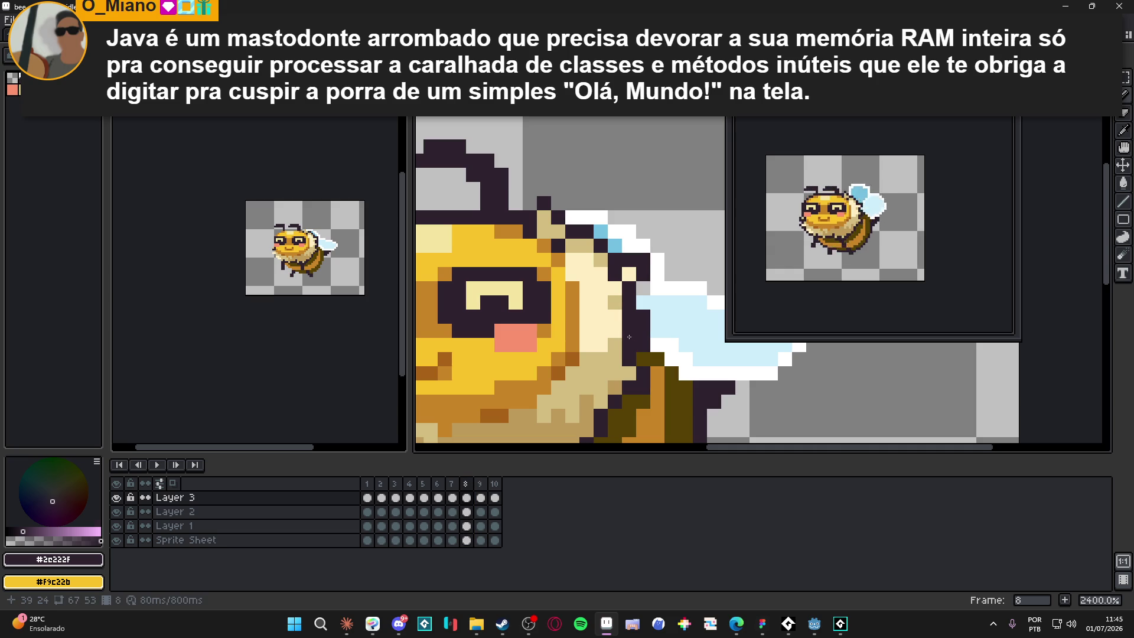
pyautogui.keyDown('alt'); pyautogui.click(610, 342); pyautogui.keyUp('alt')
pyautogui.click(643, 346)
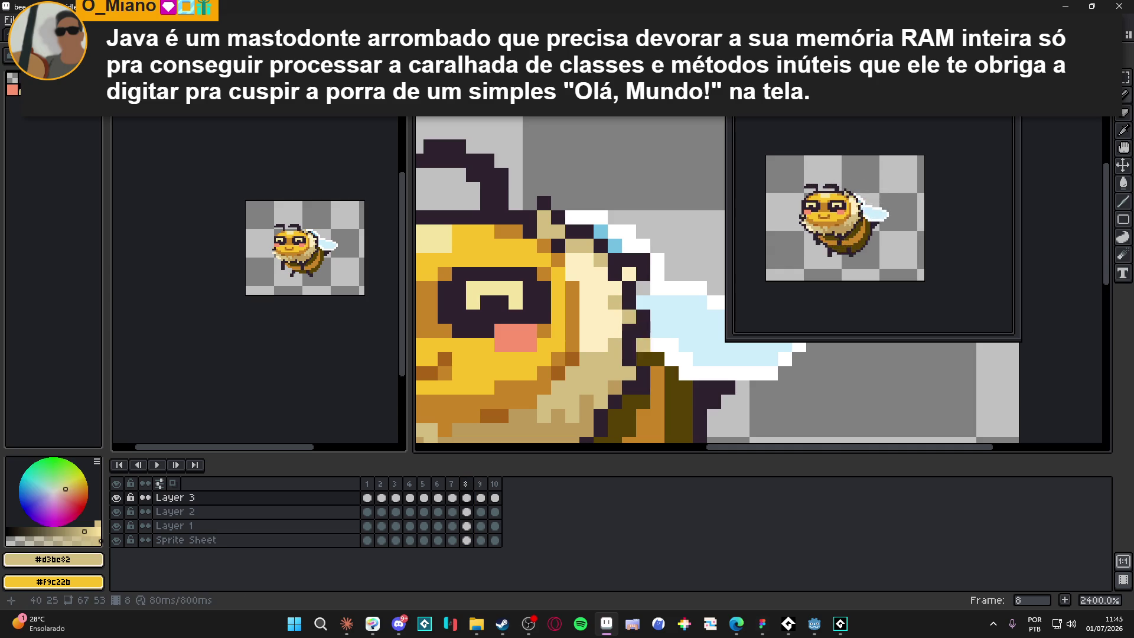
# - Sample outline, tan and olive colours and erase pixels at the wing-body edge on frame 8
pyautogui.keyDown('ctrl'); pyautogui.click(662, 355); pyautogui.keyUp('ctrl')
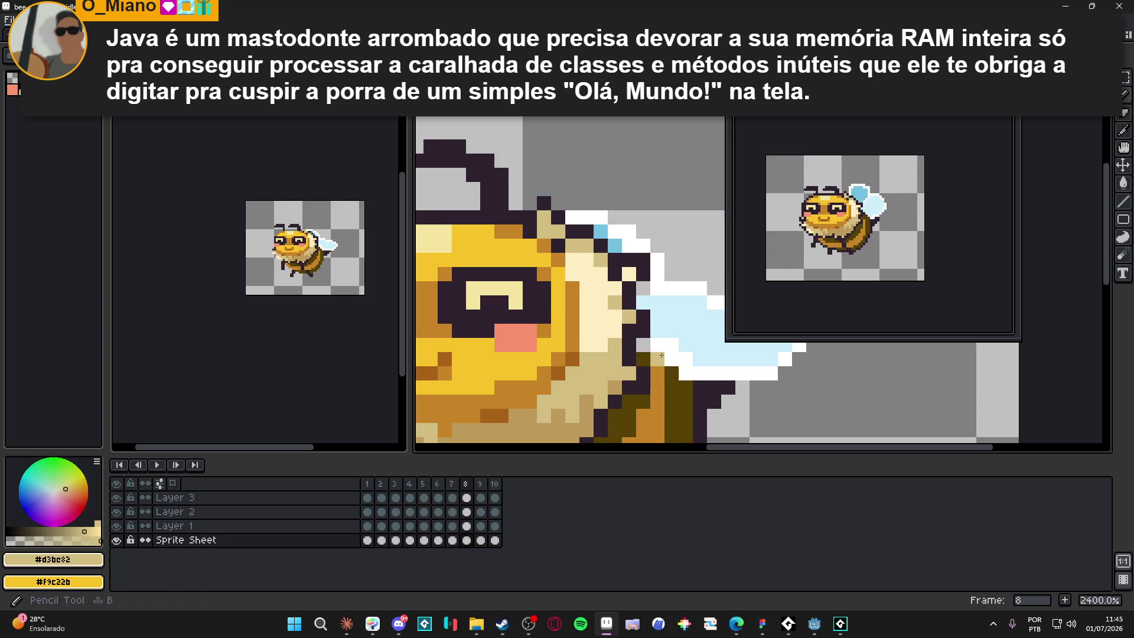
pyautogui.keyDown('alt'); pyautogui.click(657, 345); pyautogui.keyUp('alt')
pyautogui.scroll(-5, 654, 332)
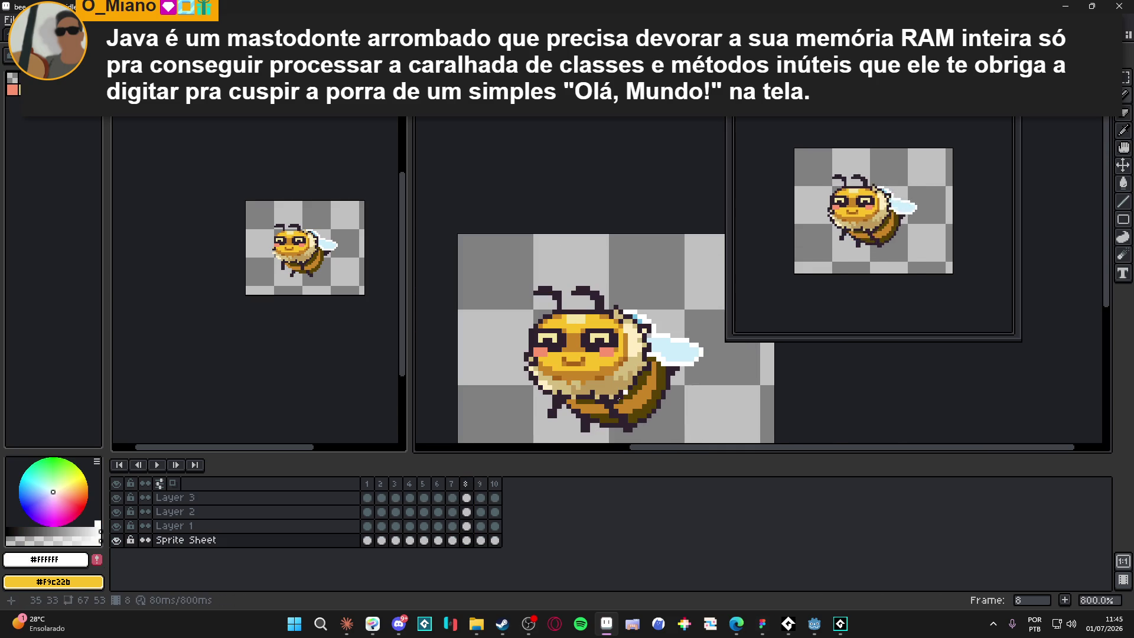
pyautogui.click(466, 484)
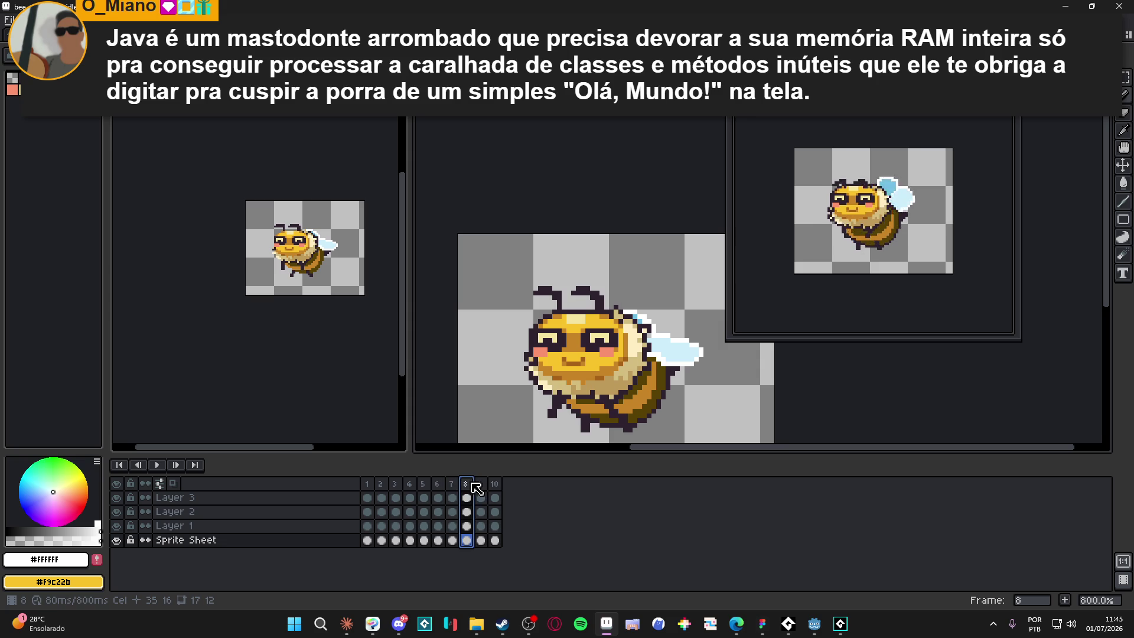
pyautogui.scroll(3, 639, 359)
pyautogui.scroll(2, 638, 358)
pyautogui.keyDown('alt'); pyautogui.click(635, 355); pyautogui.keyUp('alt')
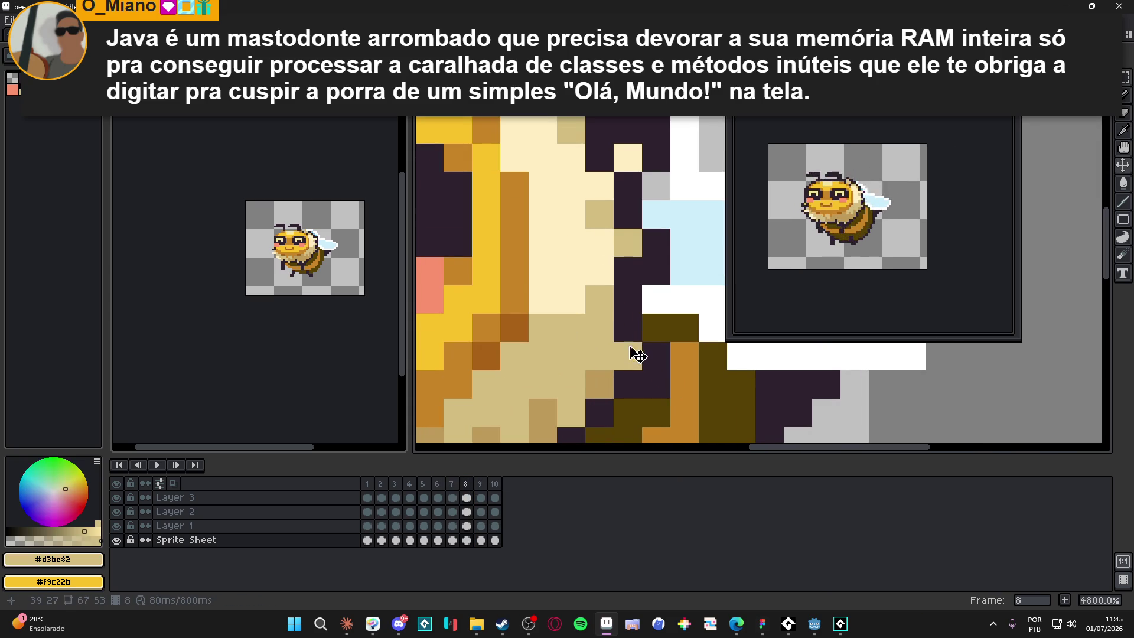
pyautogui.keyDown('alt'); pyautogui.click(656, 355); pyautogui.keyUp('alt')
pyautogui.press('e')
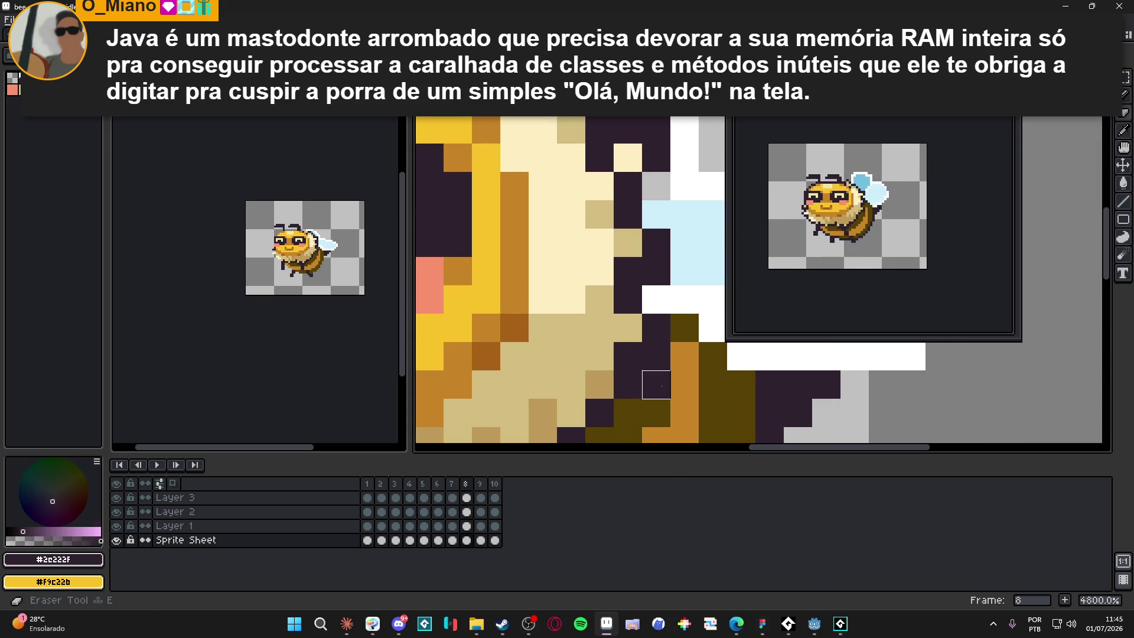
pyautogui.keyDown('alt'); pyautogui.click(656, 413); pyautogui.keyUp('alt')
pyautogui.scroll(-3, 626, 430)
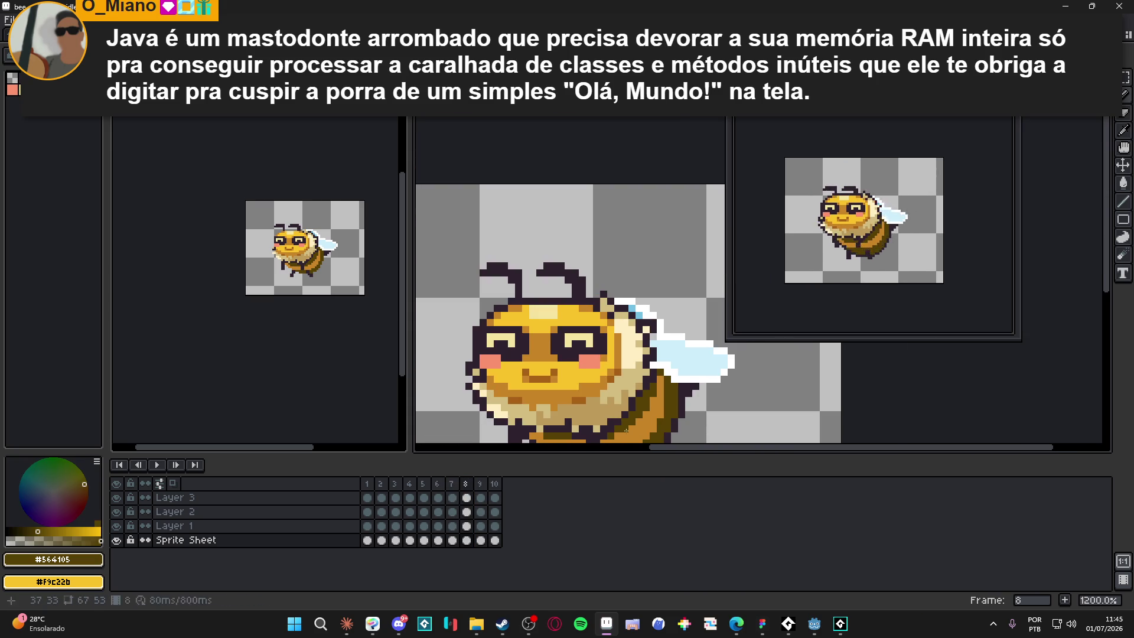
pyautogui.click(453, 485)
# - Cycle through frames 8, 9, 10, 1 and 2 to frame 3 and sample the dark outline colour
pyautogui.click(470, 486)
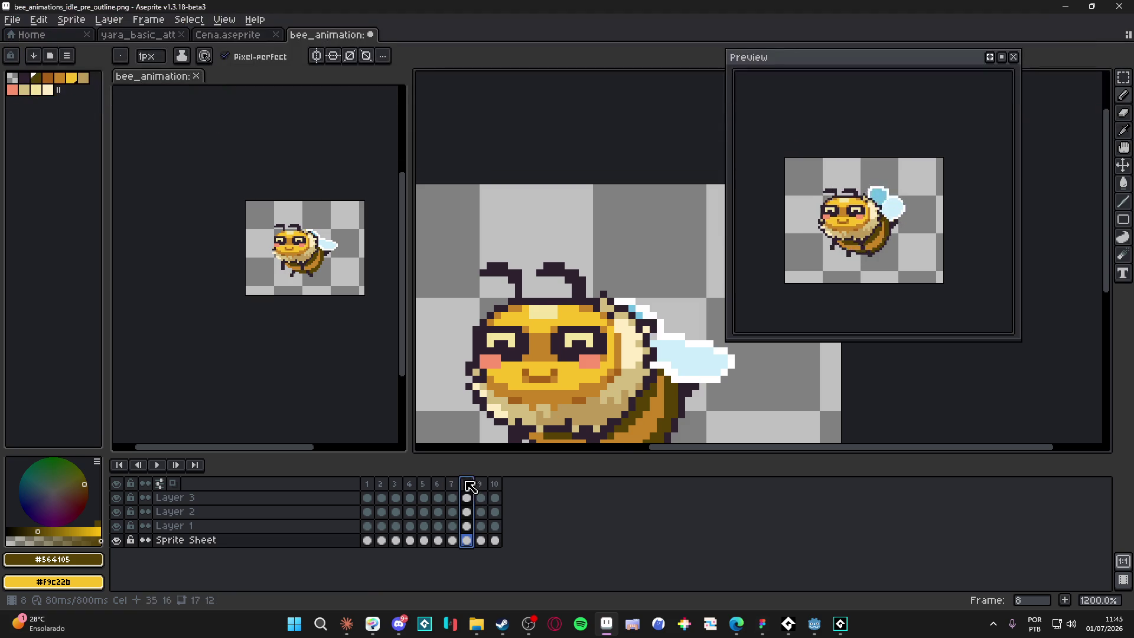
pyautogui.click(480, 485)
pyautogui.click(496, 487)
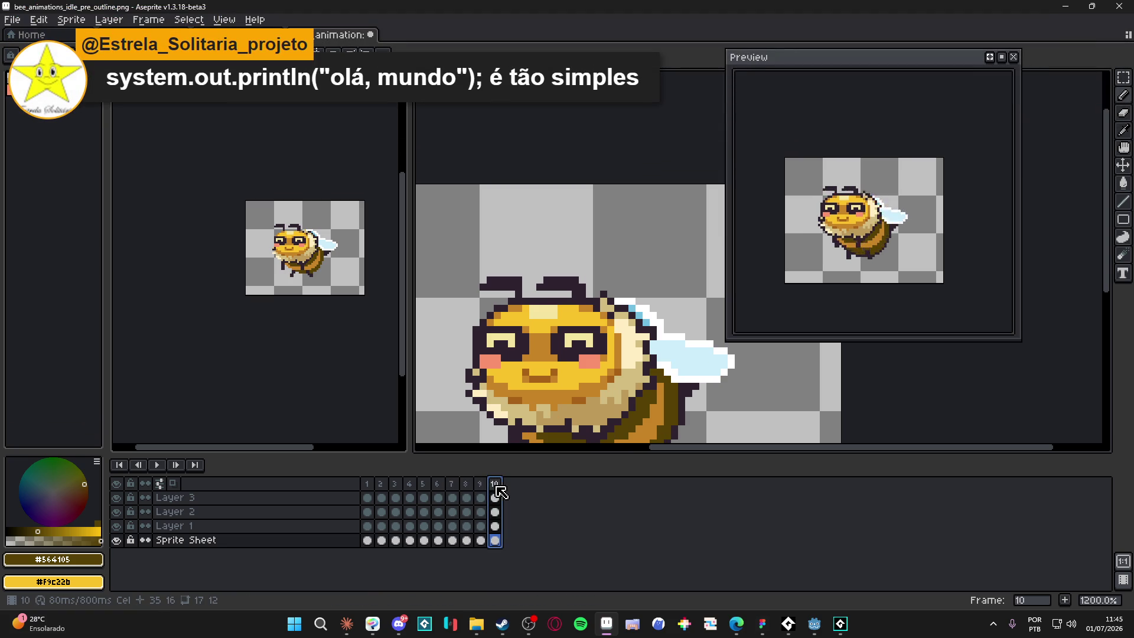
pyautogui.click(368, 486)
pyautogui.click(383, 491)
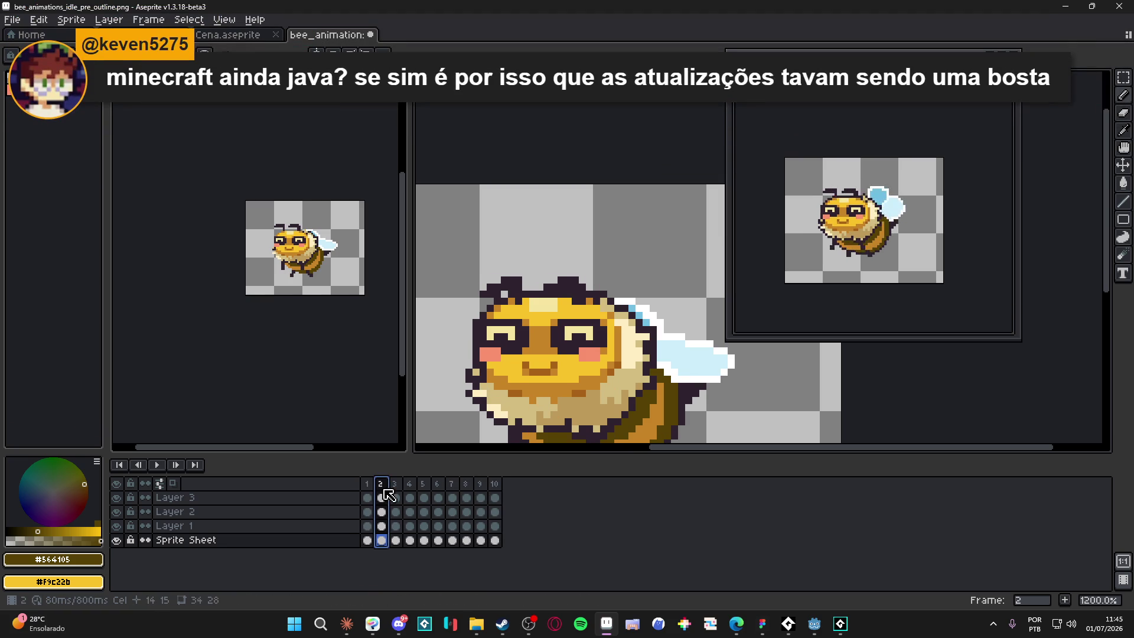
pyautogui.click(396, 490)
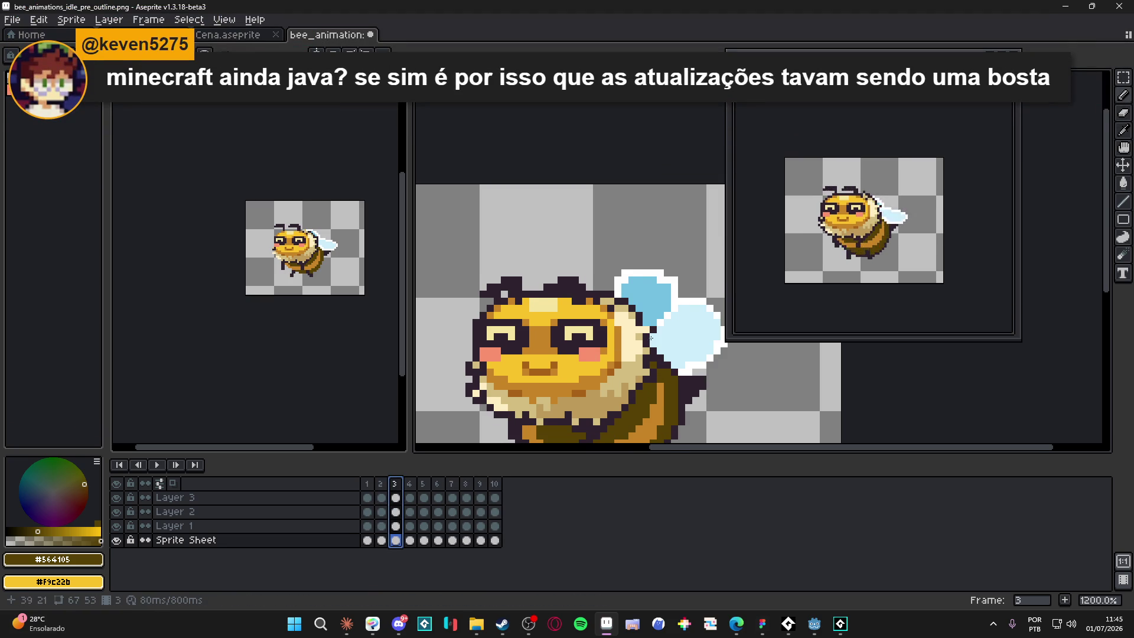
pyautogui.scroll(1, 650, 337)
pyautogui.keyDown('alt'); pyautogui.click(644, 340); pyautogui.keyUp('alt')
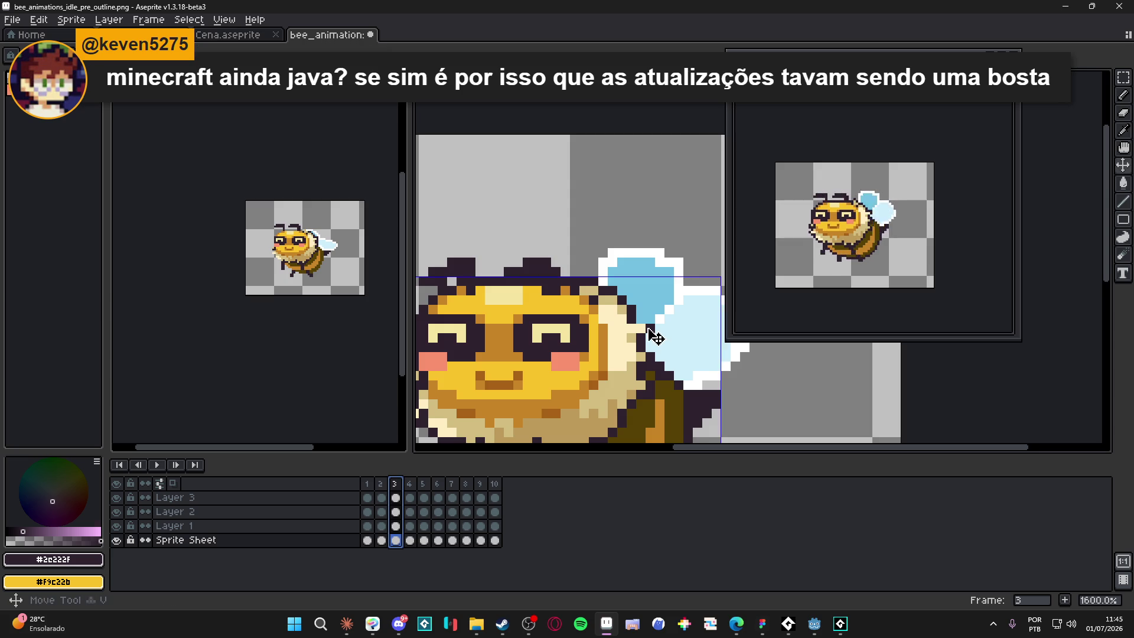
# - Make Layer 3 active on frame 3, pick the Eraser, and save the file
pyautogui.press('Escape')
pyautogui.press('Up')
pyautogui.press('Up')
pyautogui.press('Up')
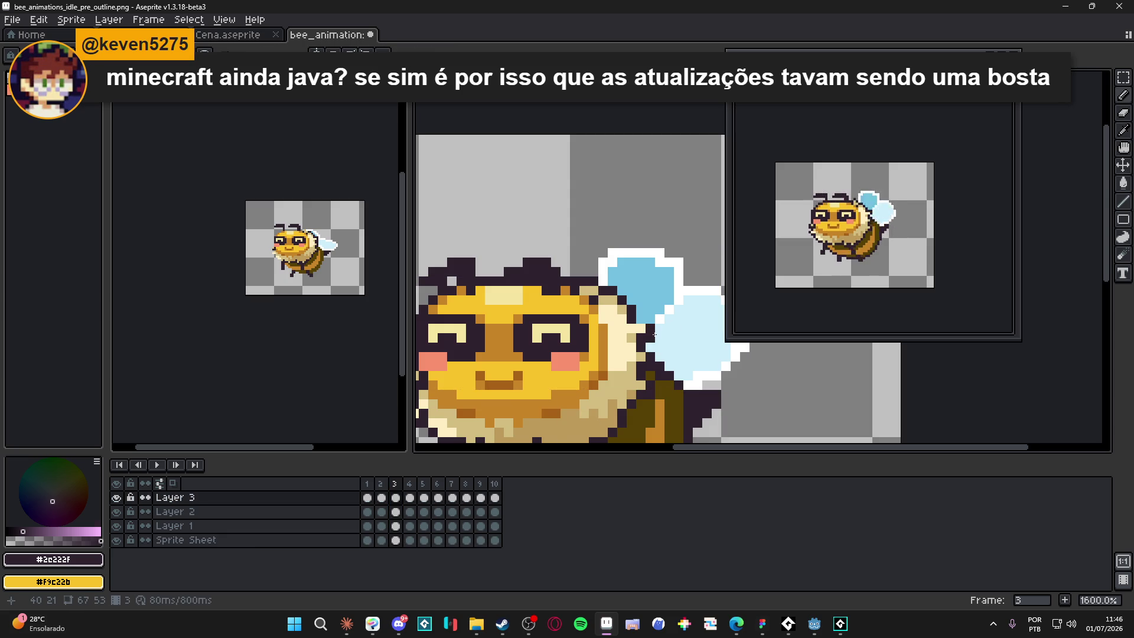
pyautogui.press('Left')
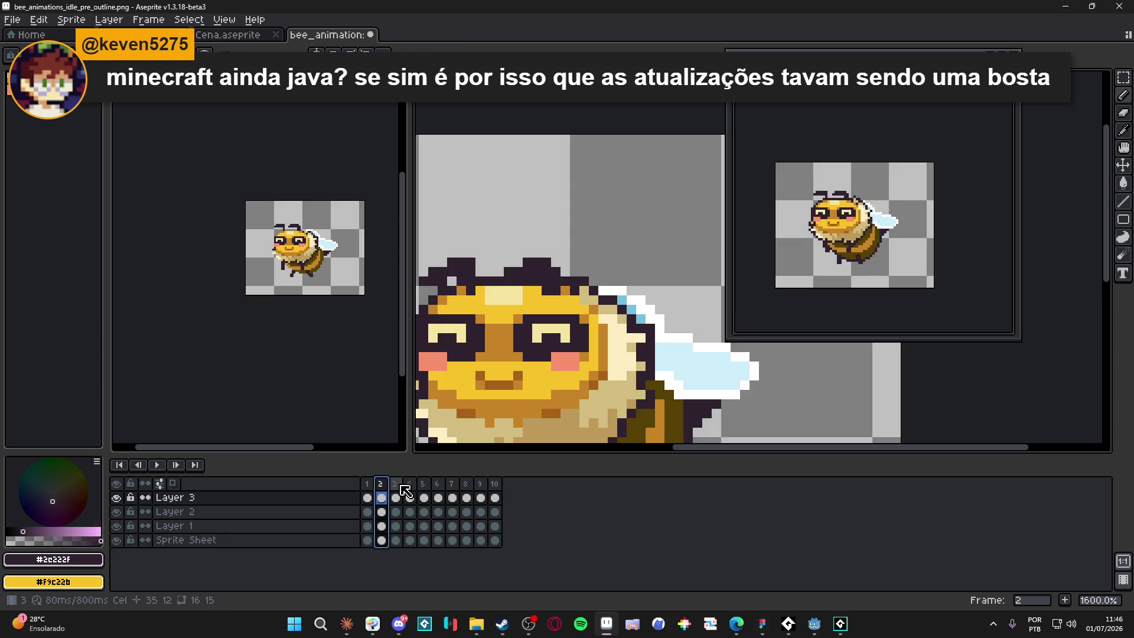
pyautogui.press('Right')
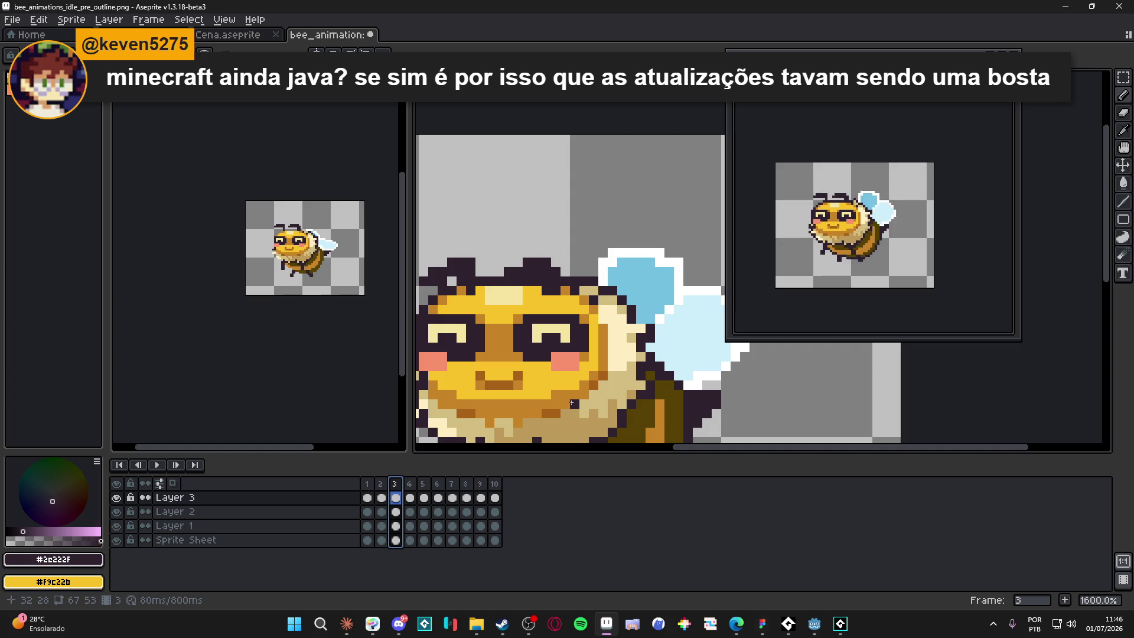
pyautogui.press('e')
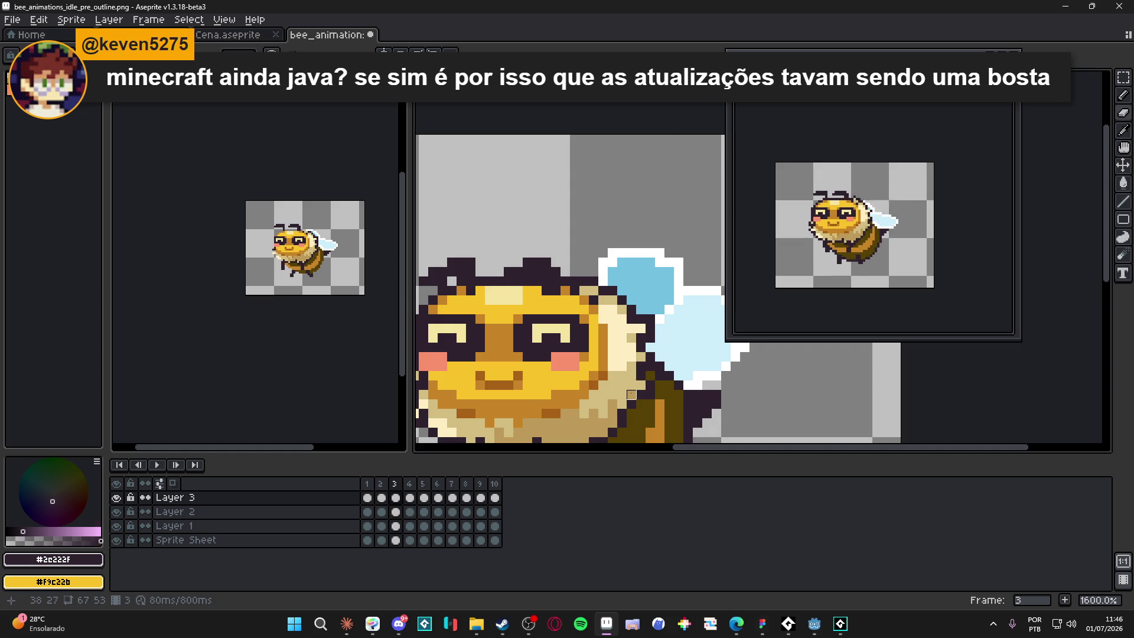
pyautogui.hotkey('ctrl', 's')
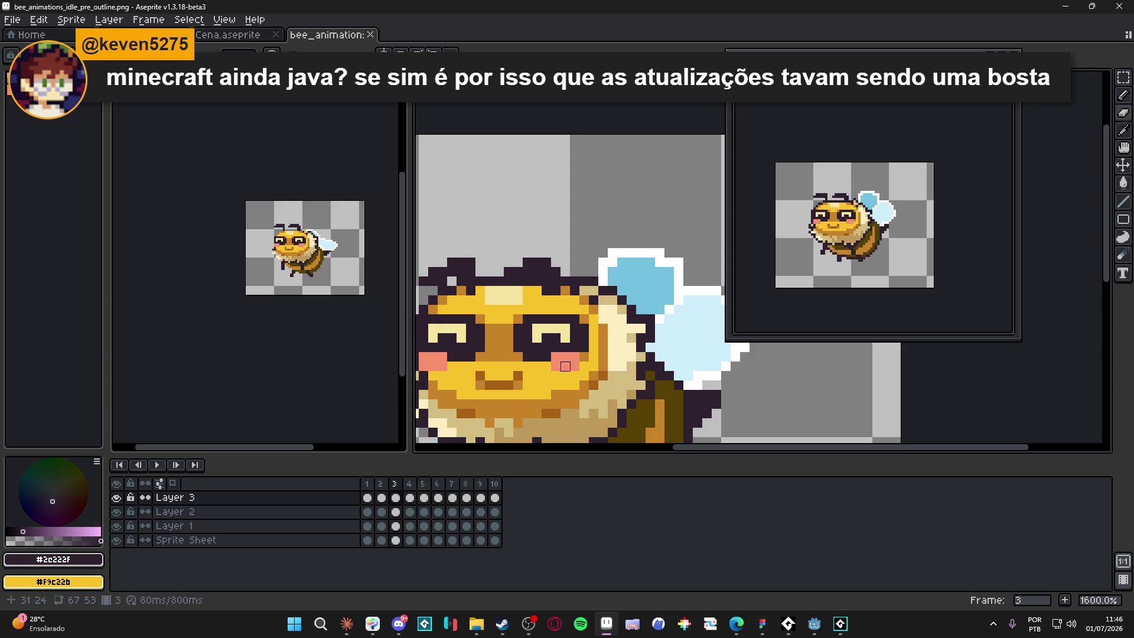
# - Pan toward the bee's wing and compare frame 3 with frame 2
pyautogui.moveTo(638, 307); pyautogui.dragTo(596, 292)
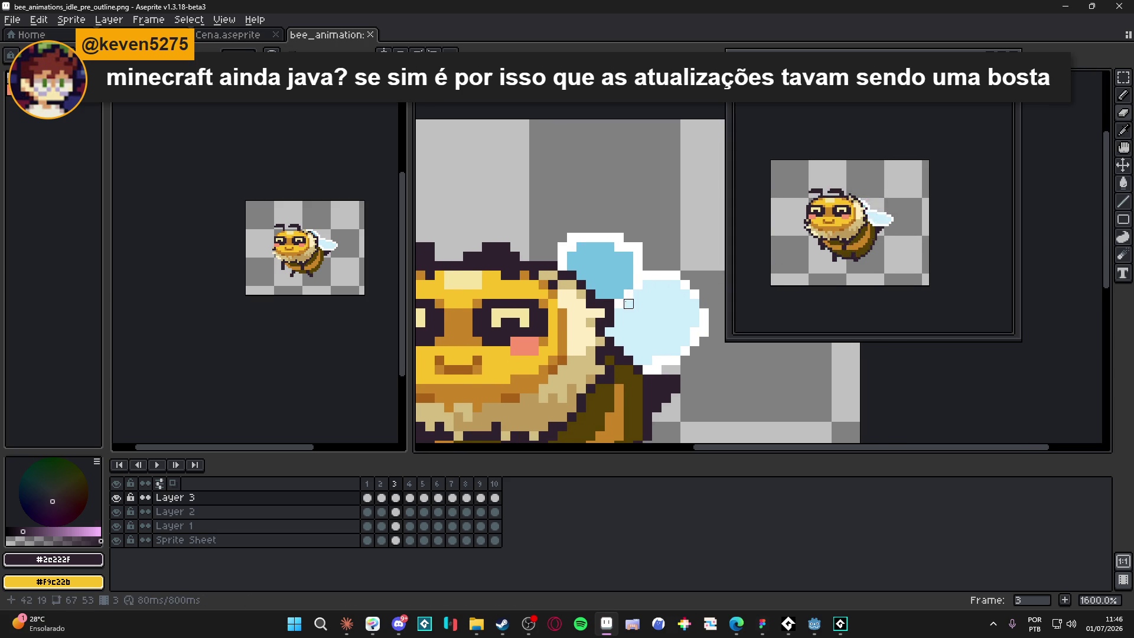
pyautogui.scroll(-1, 635, 310)
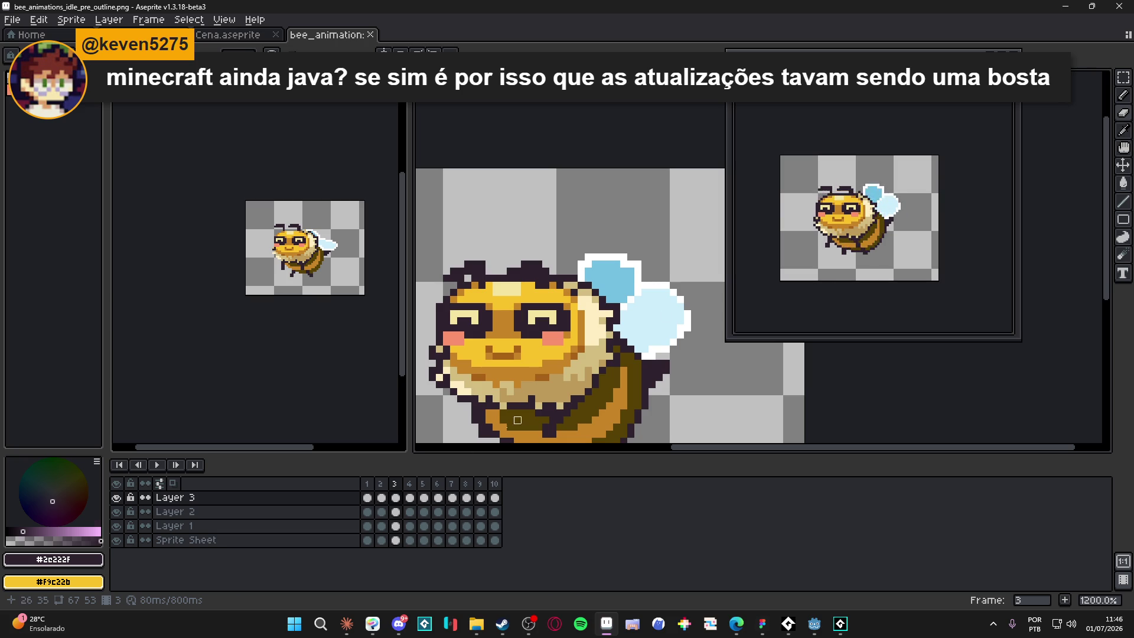
pyautogui.click(380, 484)
pyautogui.click(395, 498)
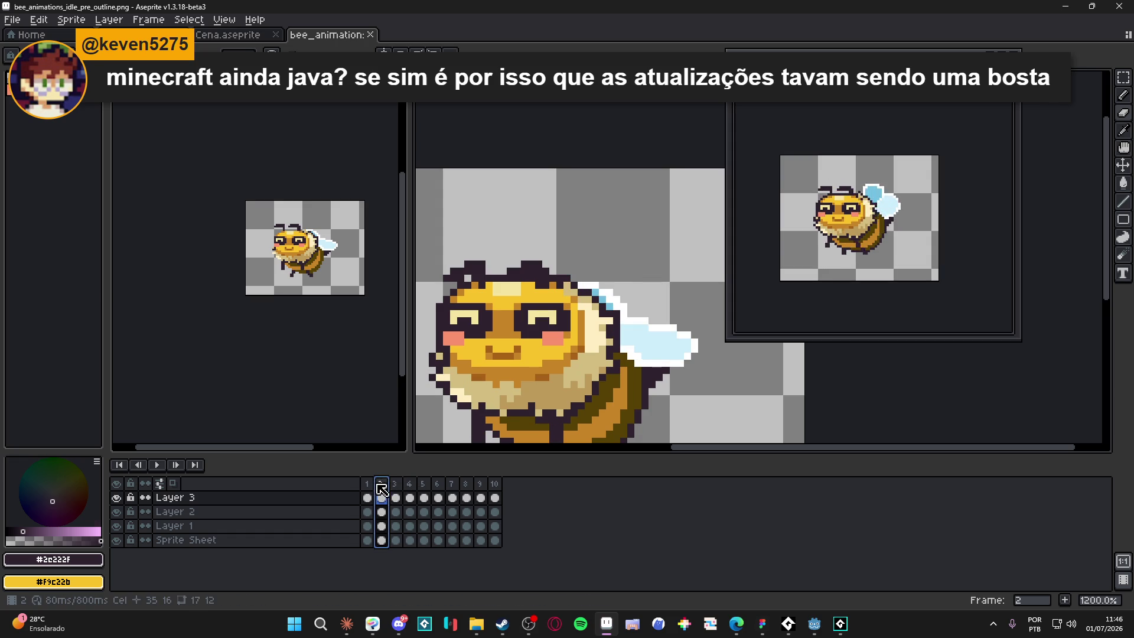
pyautogui.scroll(3, 623, 295)
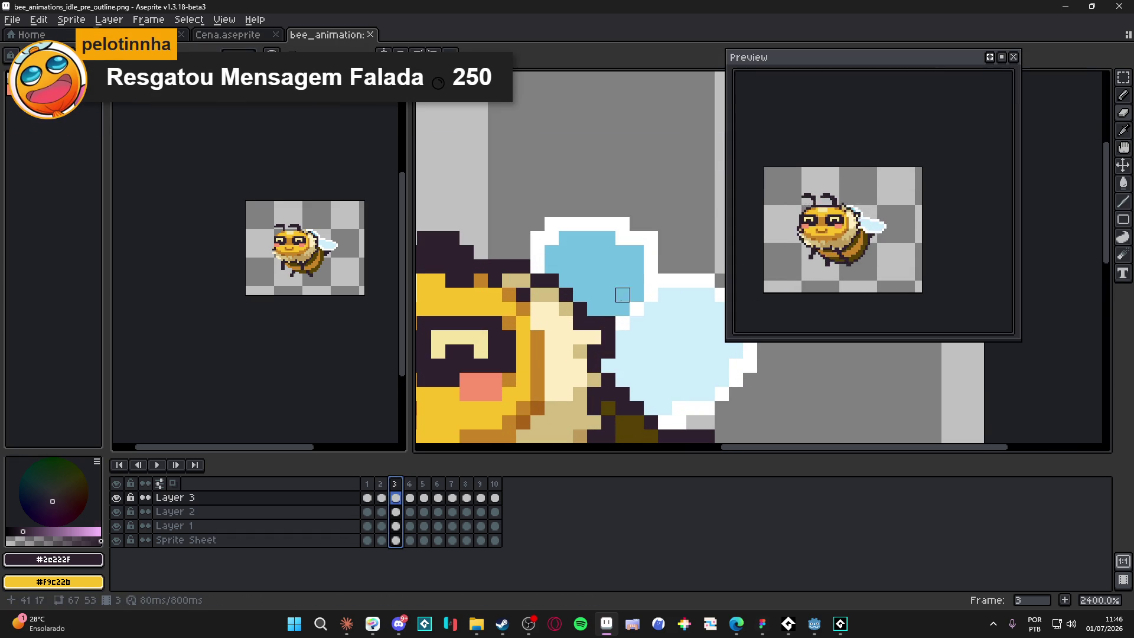
# - Move the wing-joint pixels on the Sprite Sheet layer down one pixel with a marquee selection
pyautogui.keyDown('ctrl'); pyautogui.click(611, 341); pyautogui.keyUp('ctrl')
pyautogui.press('m')
pyautogui.moveTo(587, 315); pyautogui.dragTo(617, 360)
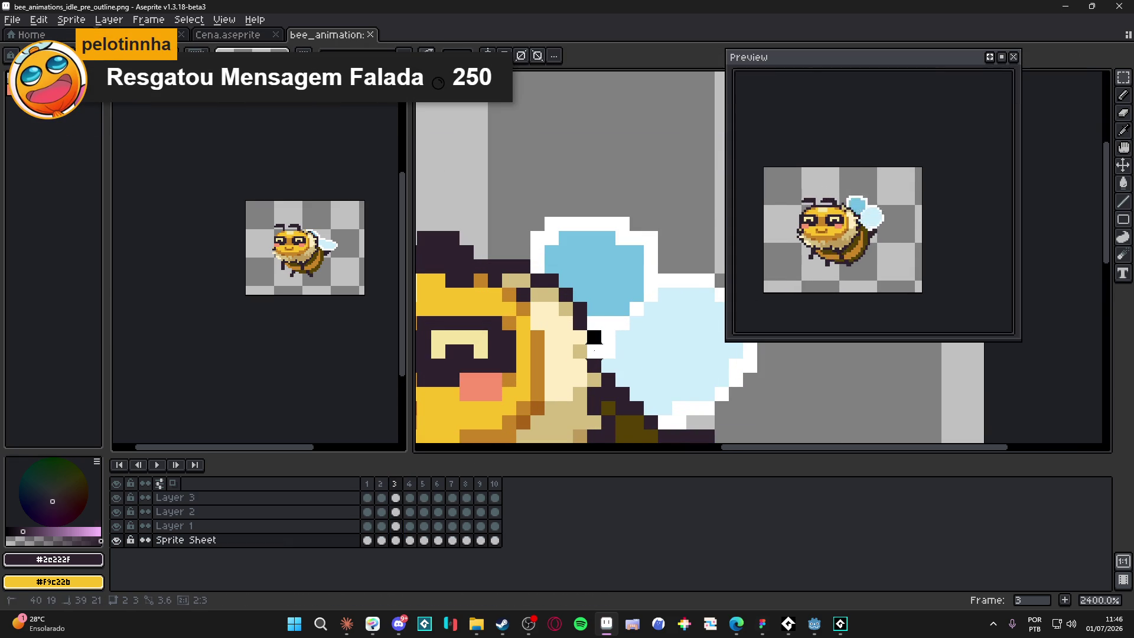
pyautogui.moveTo(601, 316); pyautogui.dragTo(601, 332)
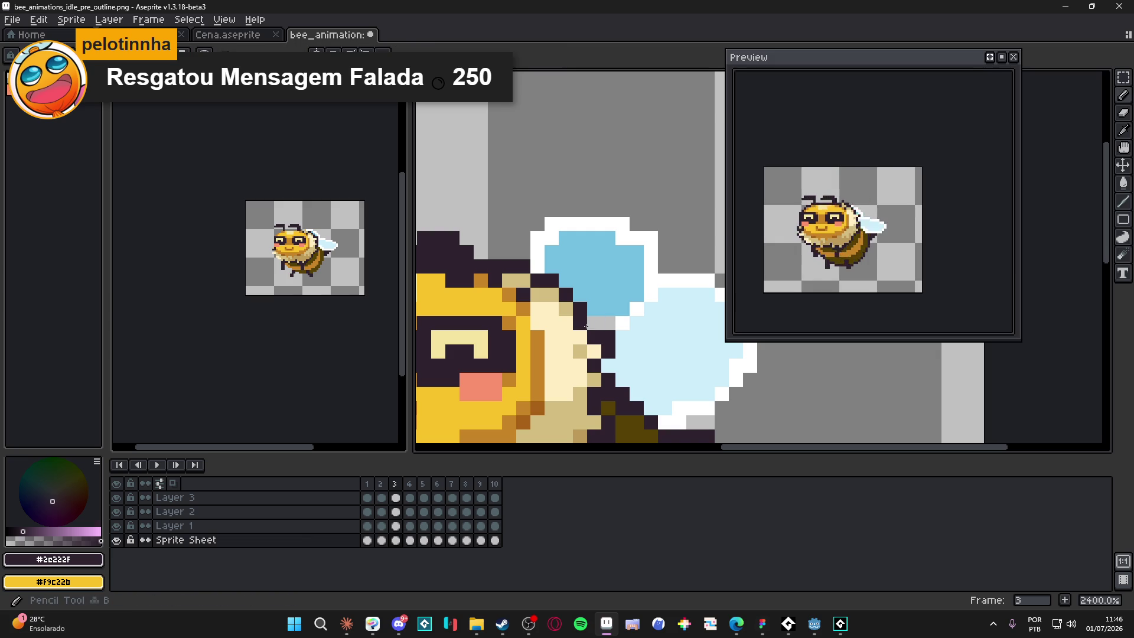
# - Pencil dark outline pixels at the wing joint on frame 4's Layer 3, then save
pyautogui.click(381, 484)
pyautogui.click(395, 484)
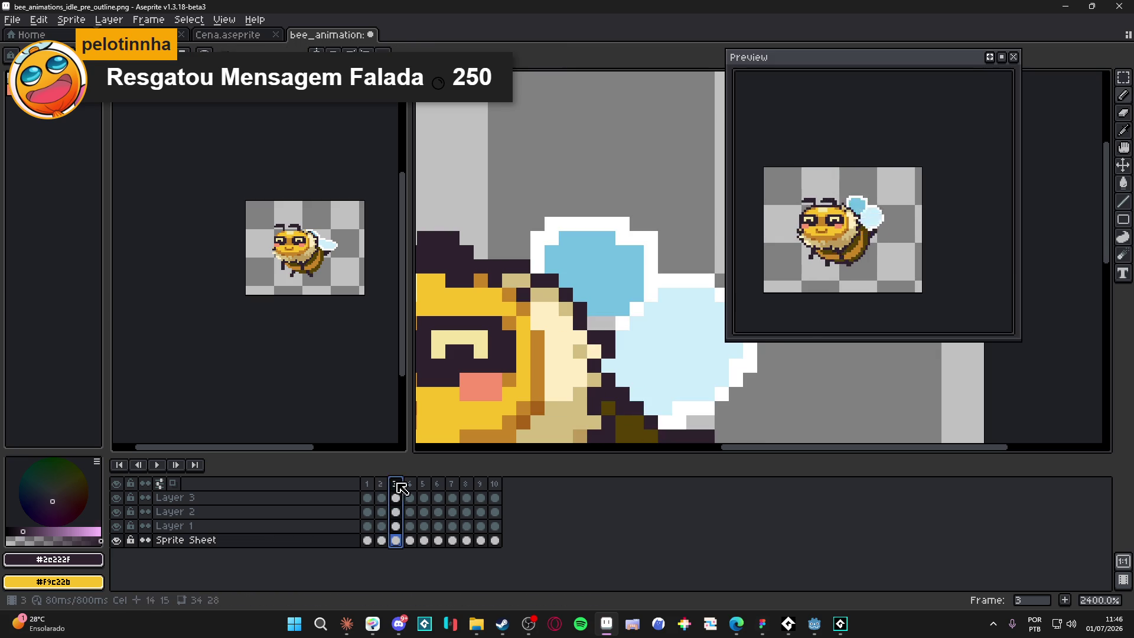
pyautogui.click(409, 484)
pyautogui.press('b')
pyautogui.press('Up')
pyautogui.press('Up')
pyautogui.press('Up')
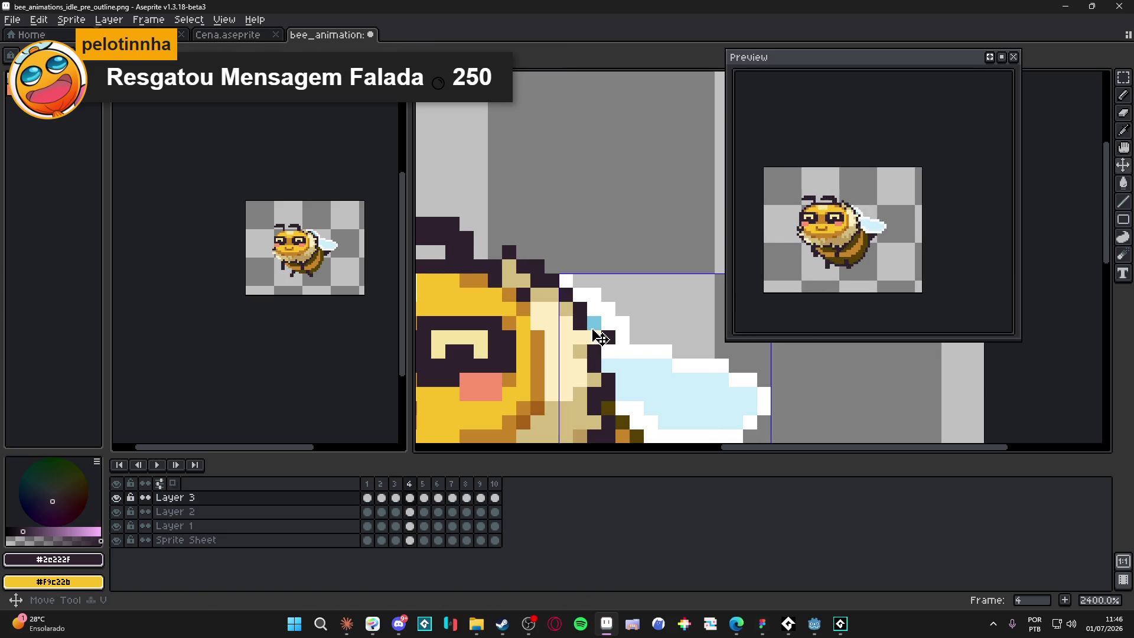
pyautogui.moveTo(593, 322)
pyautogui.mouseDown()
pyautogui.moveTo(593, 337)
pyautogui.moveTo(608, 337)
pyautogui.mouseUp()
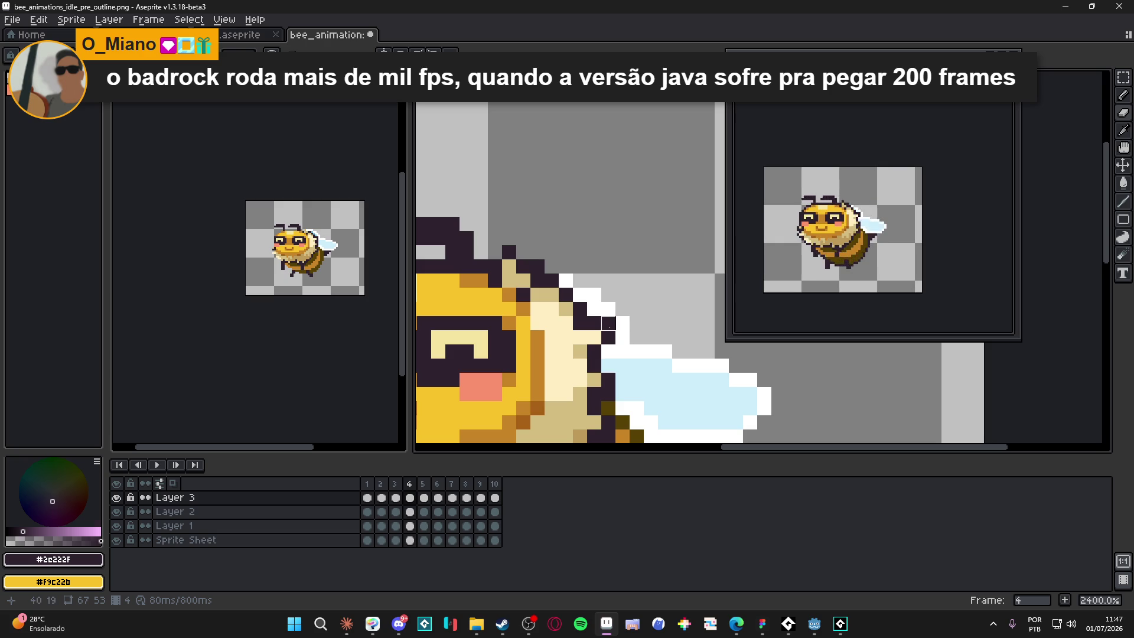
pyautogui.scroll(-3, 605, 340)
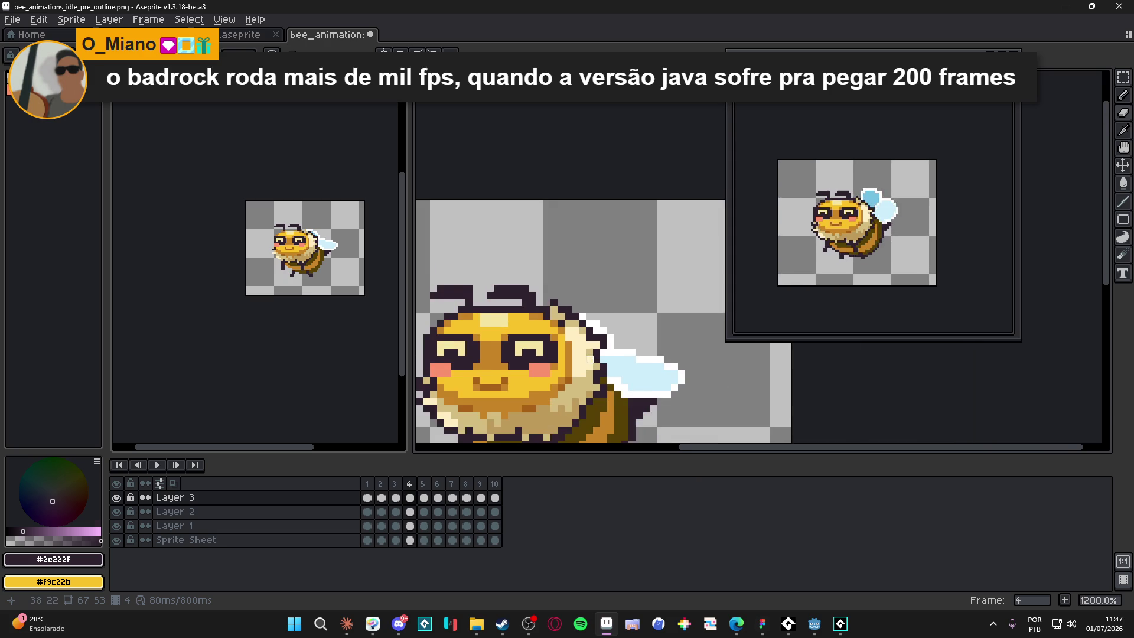
pyautogui.hotkey('ctrl', 's')
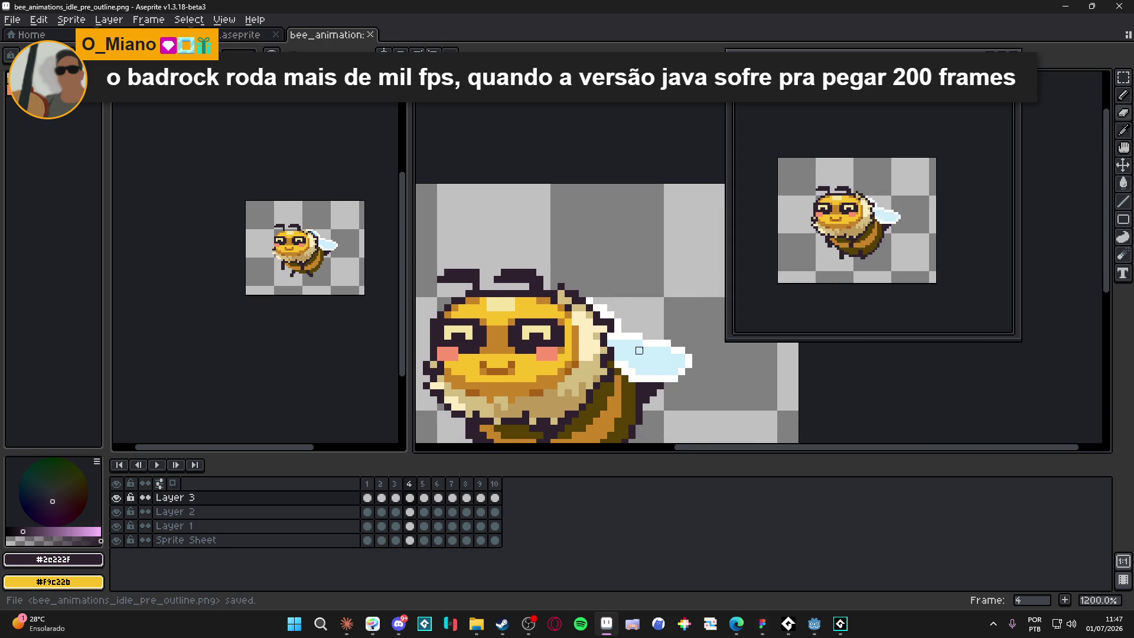
pyautogui.scroll(-2, 640, 351)
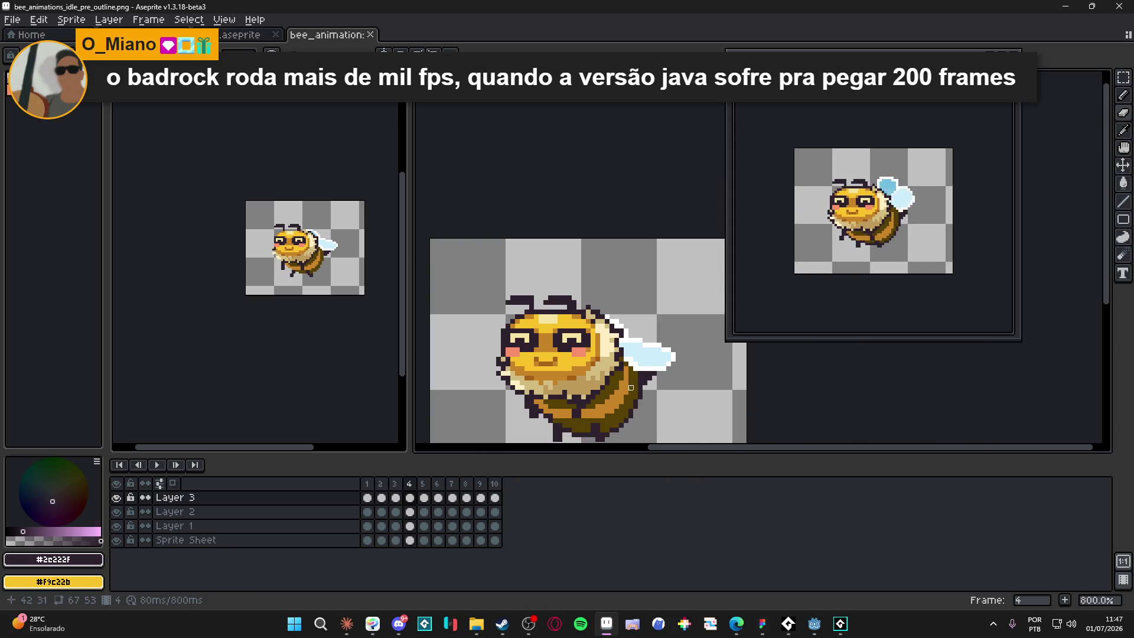
pyautogui.scroll(-1, 631, 389)
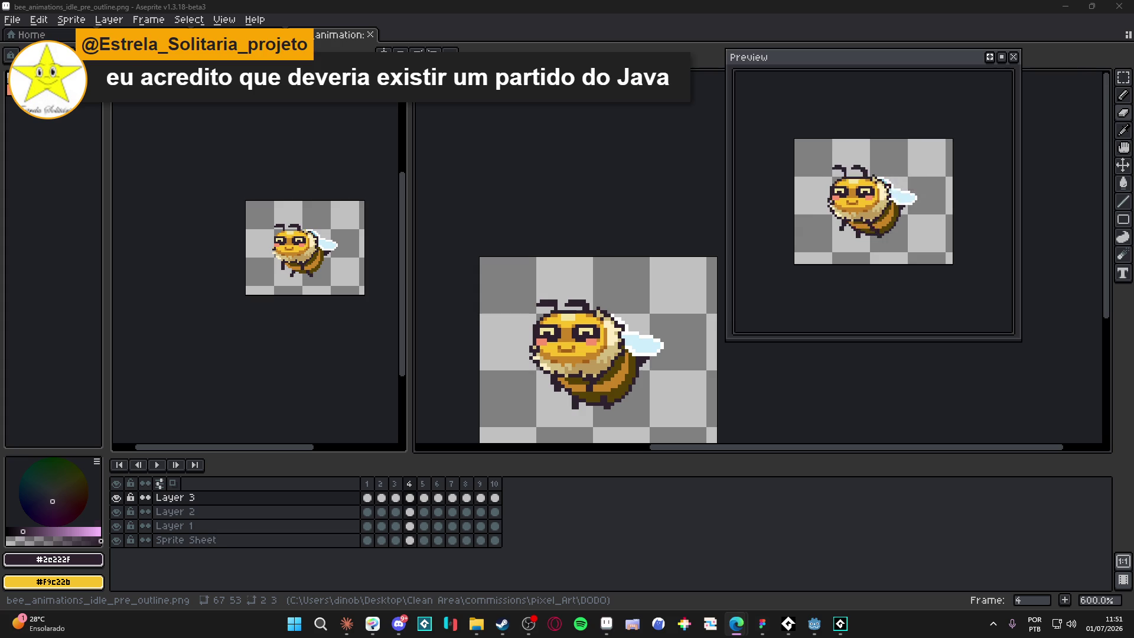
pyautogui.moveTo(584, 344); pyautogui.dragTo(565, 307)
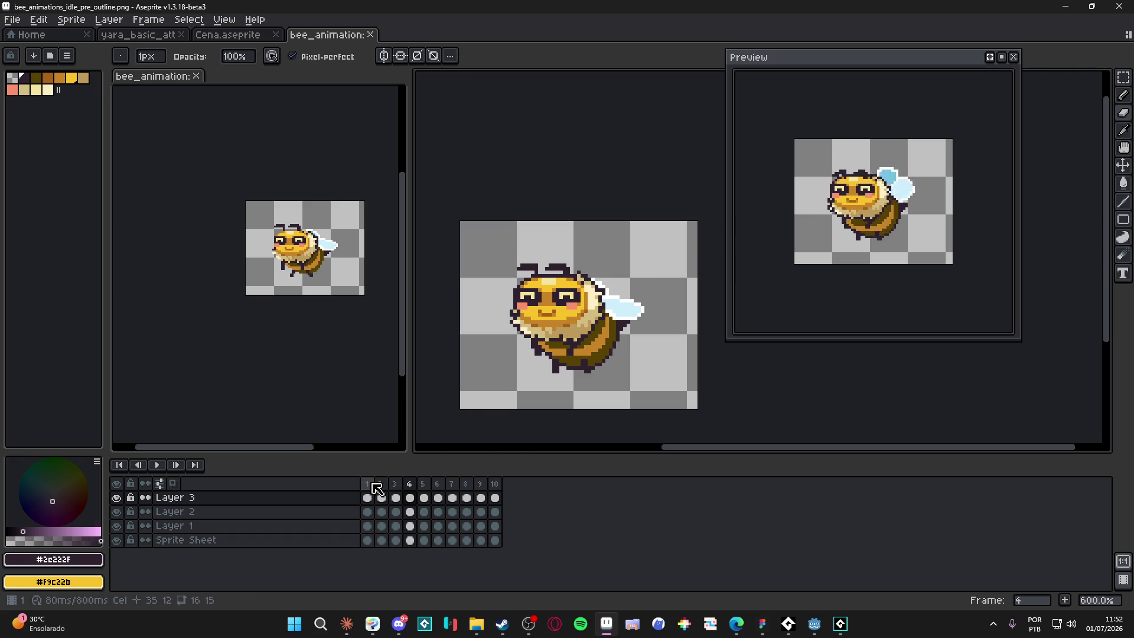
# - Save on frame 1, then paint brown and yellow pixels around the bee's mouth
pyautogui.click(369, 485)
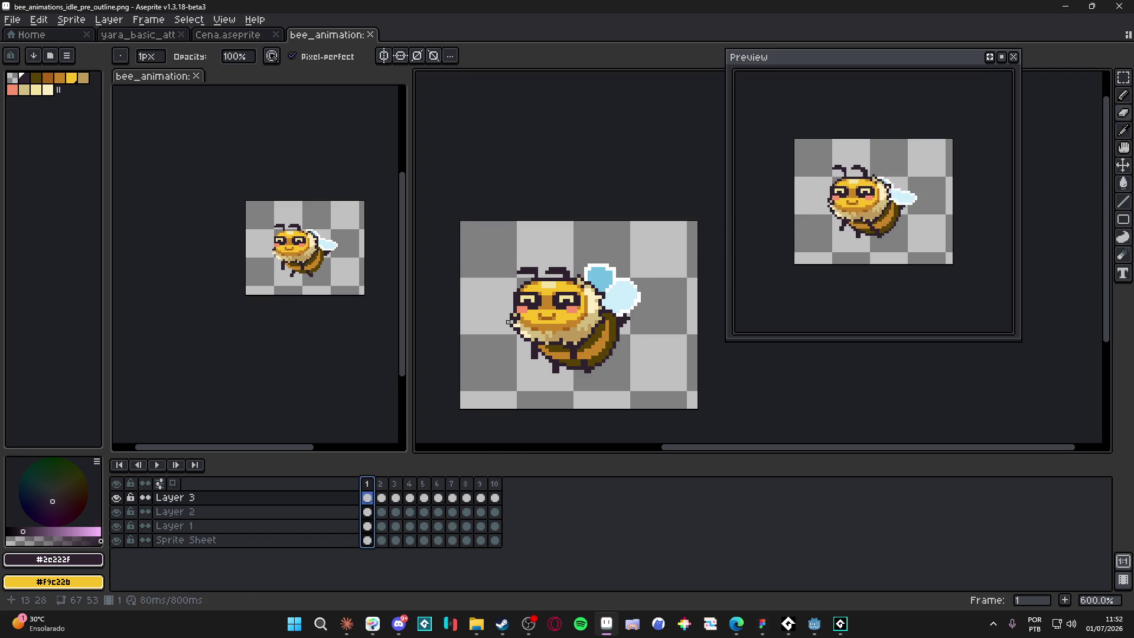
pyautogui.hotkey('ctrl', 's')
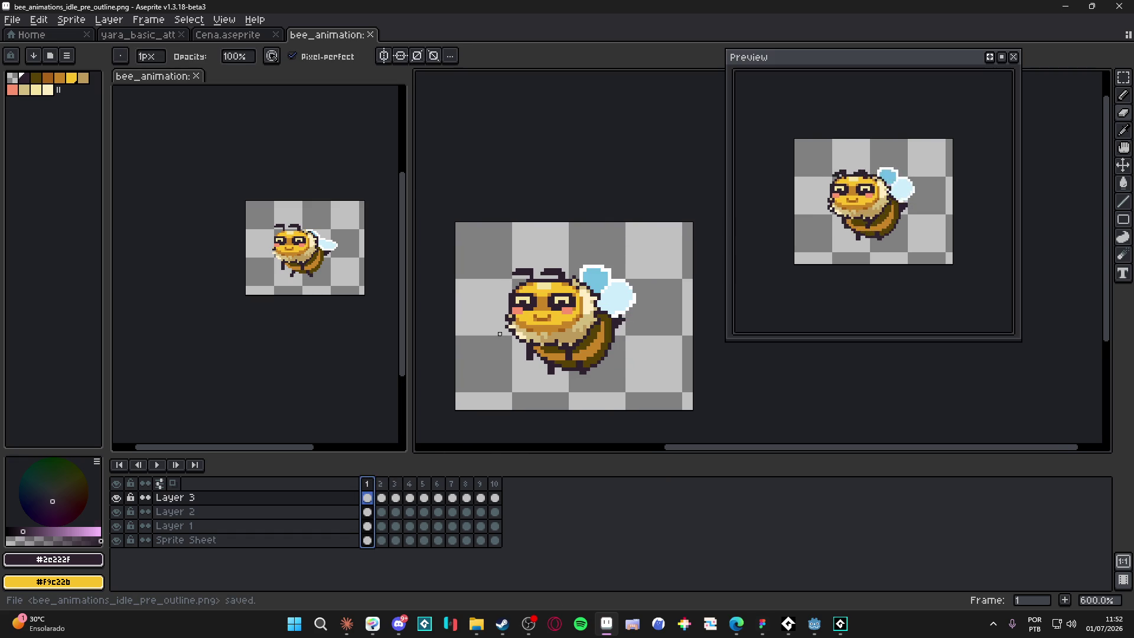
pyautogui.scroll(4, 500, 333)
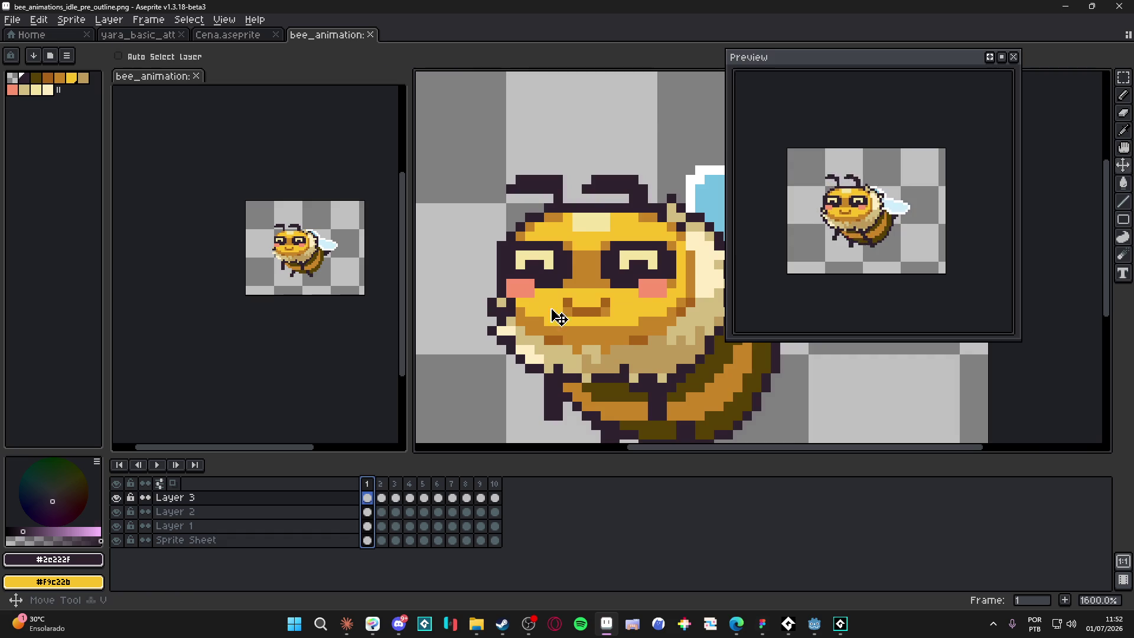
pyautogui.keyDown('ctrl'); pyautogui.click(570, 308); pyautogui.keyUp('ctrl')
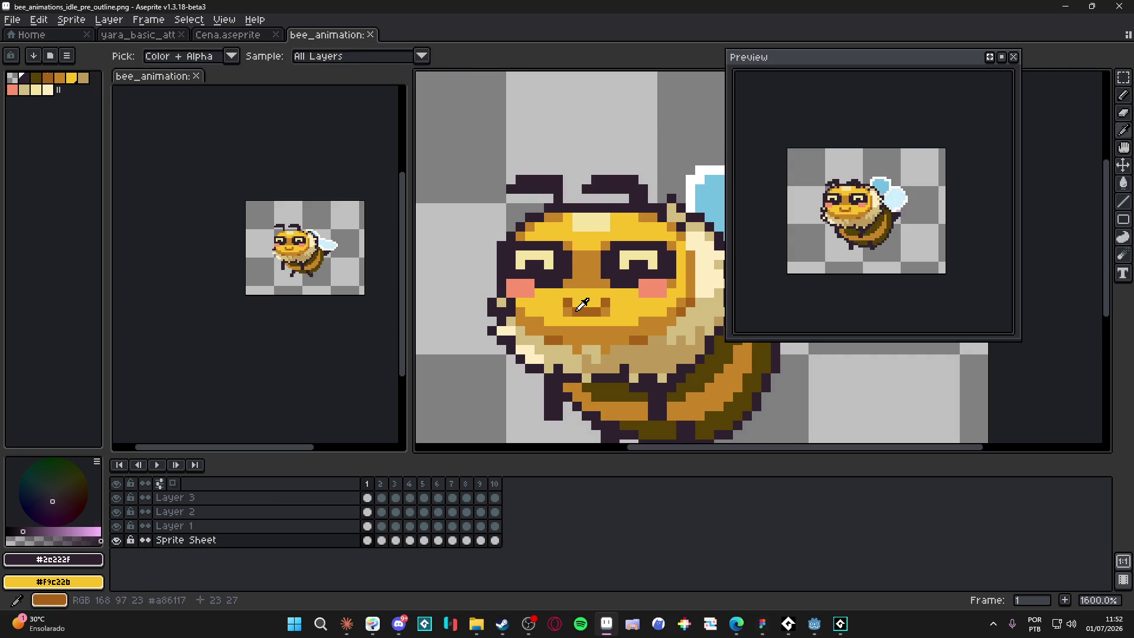
pyautogui.keyDown('alt'); pyautogui.click(569, 302); pyautogui.keyUp('alt')
pyautogui.moveTo(578, 320)
pyautogui.mouseDown()
pyautogui.moveTo(597, 321)
pyautogui.moveTo(579, 312)
pyautogui.mouseUp()
pyautogui.click(596, 302)
pyautogui.keyDown('alt'); pyautogui.click(598, 305); pyautogui.keyUp('alt')
pyautogui.keyDown('alt'); pyautogui.click(603, 310); pyautogui.keyUp('alt')
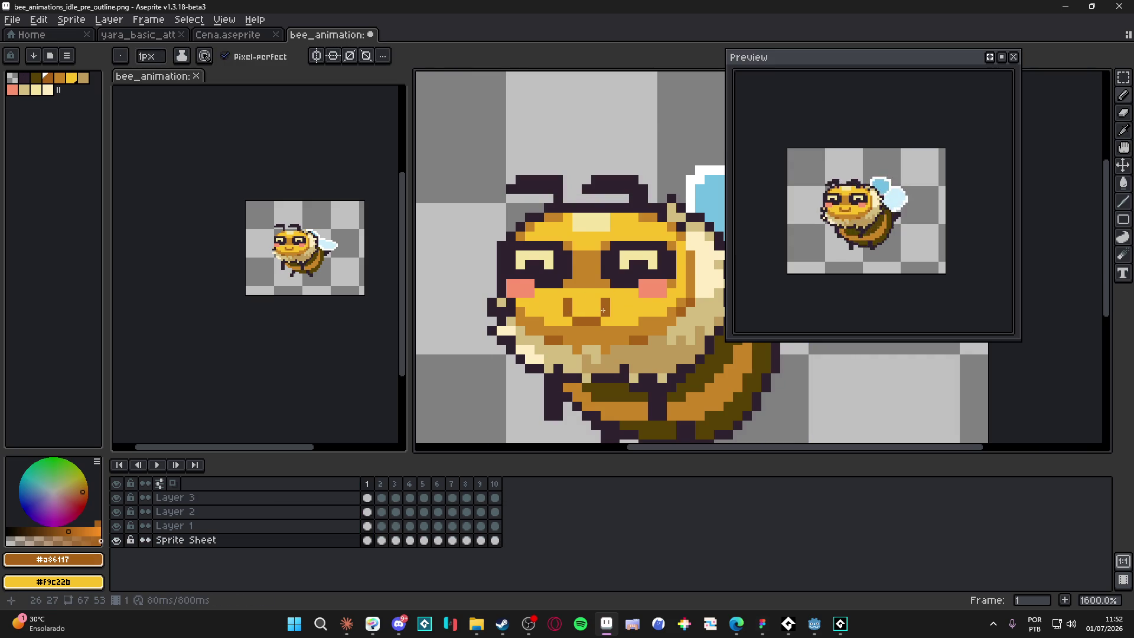
# - Repaint more mouth pixels in brown and face yellow #f9c22b
pyautogui.scroll(-4, 609, 353)
pyautogui.scroll(4, 610, 354)
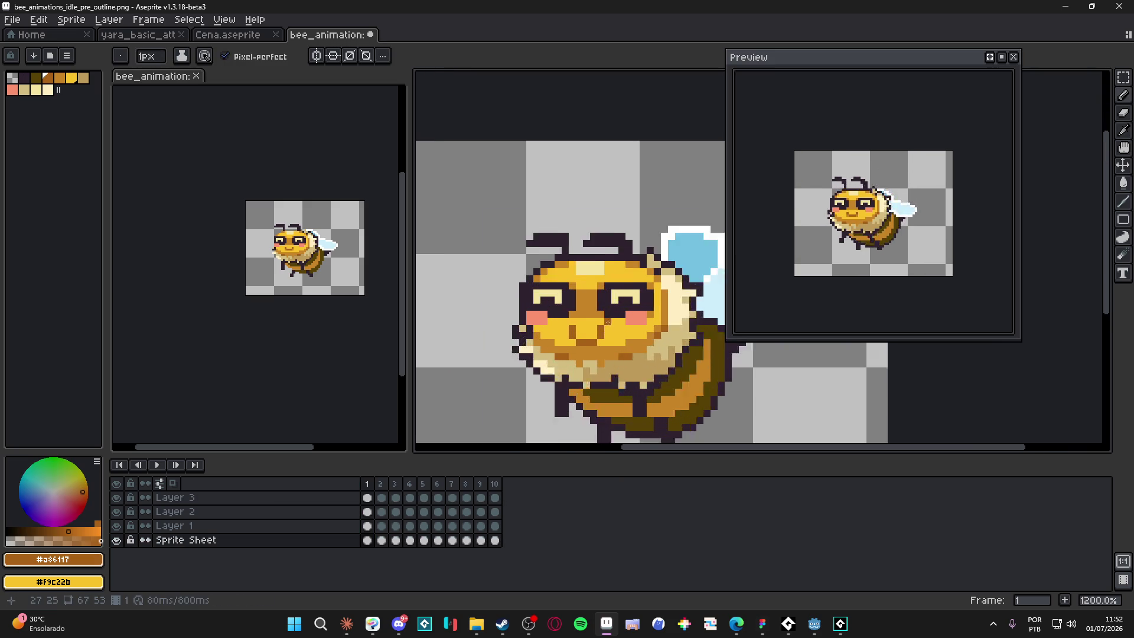
pyautogui.click(590, 329)
pyautogui.click(589, 340)
pyautogui.keyDown('alt'); pyautogui.click(619, 329); pyautogui.keyUp('alt')
pyautogui.click(601, 335)
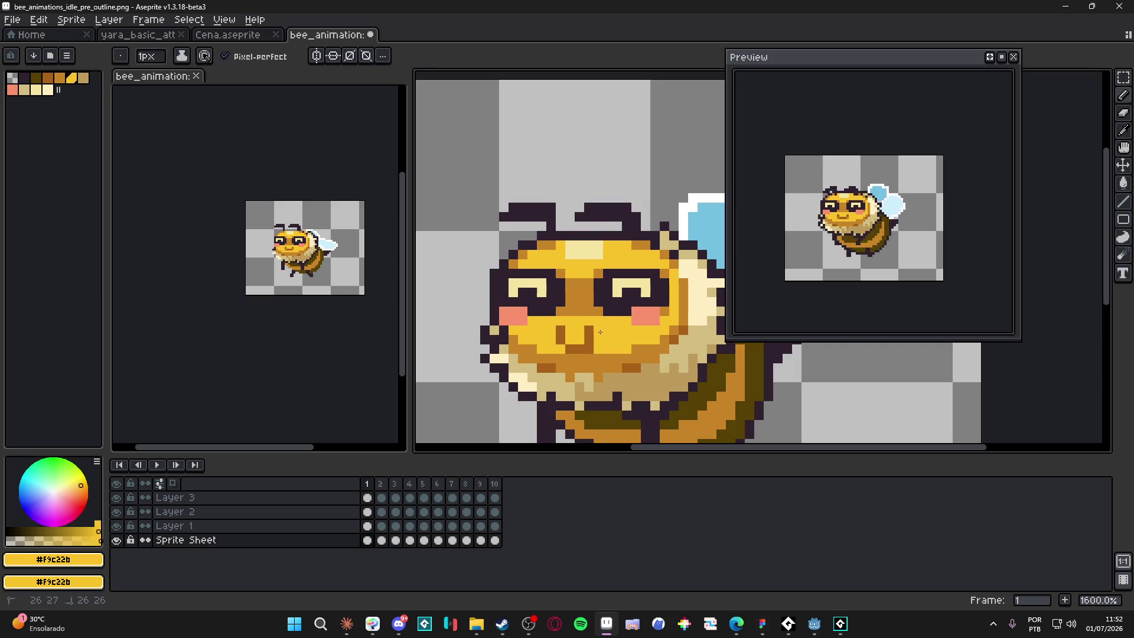
pyautogui.click(590, 348)
pyautogui.scroll(-4, 606, 371)
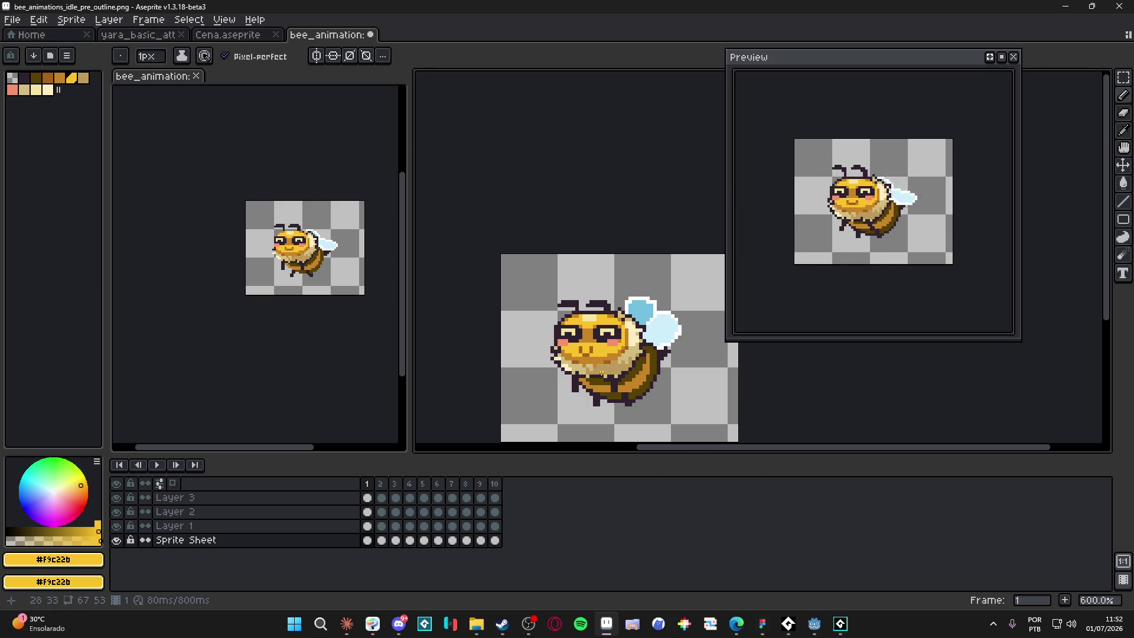
pyautogui.scroll(4, 599, 373)
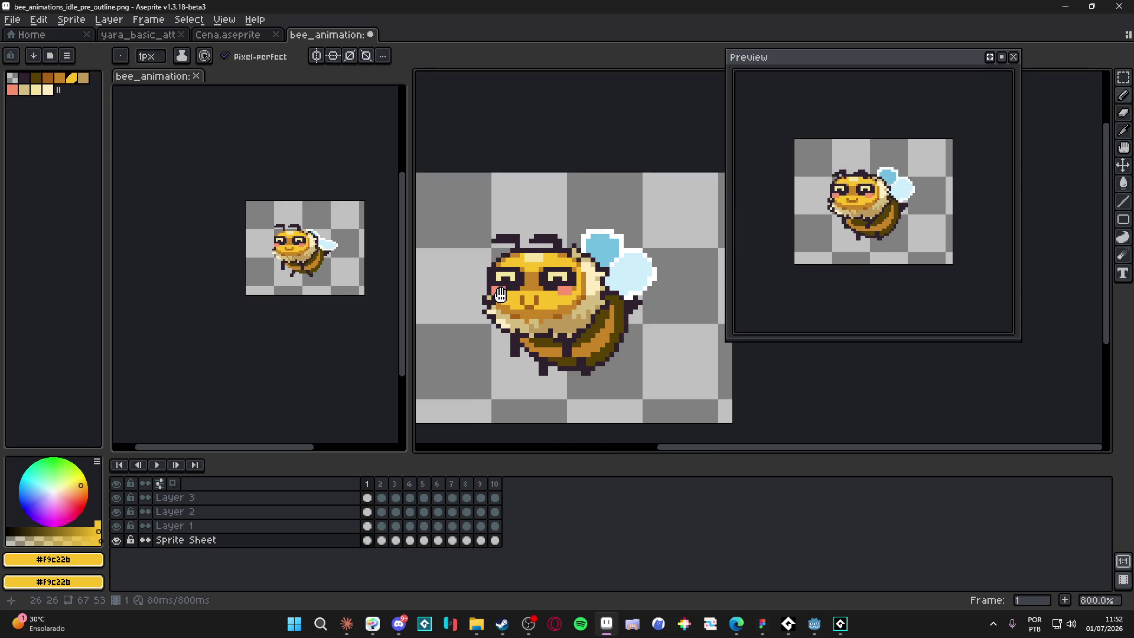
pyautogui.scroll(4, 296, 248)
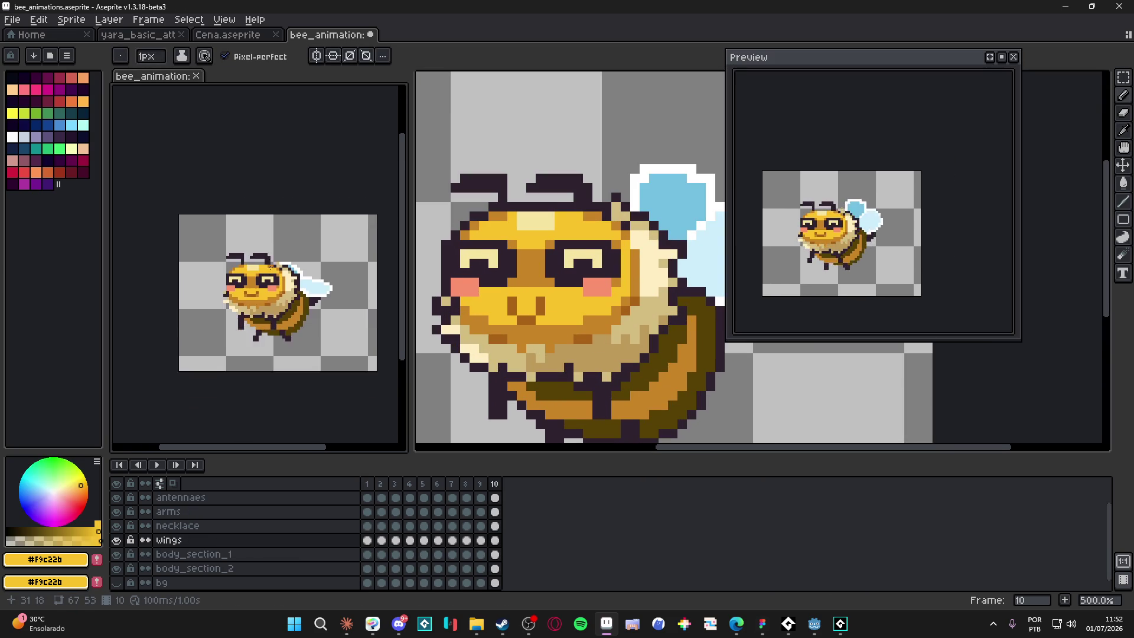
pyautogui.scroll(-3, 575, 276)
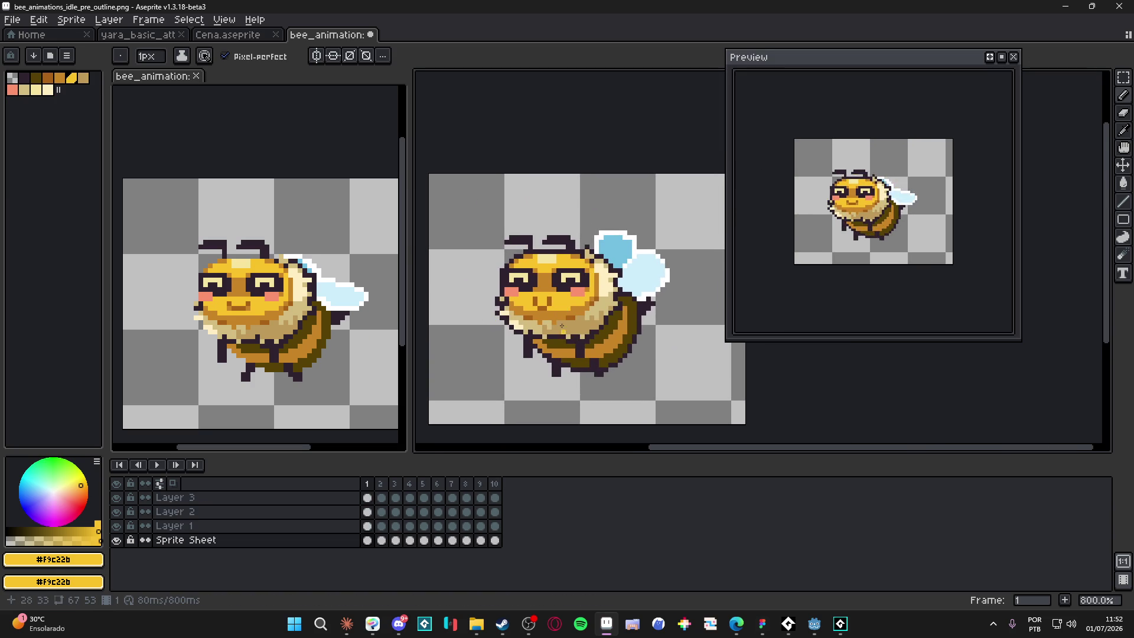
pyautogui.scroll(3, 562, 325)
# - Sample the brown #a86117, yellow #f9c22b and amber #c88427 shades from the bee
pyautogui.keyDown('alt'); pyautogui.click(559, 301); pyautogui.keyUp('alt')
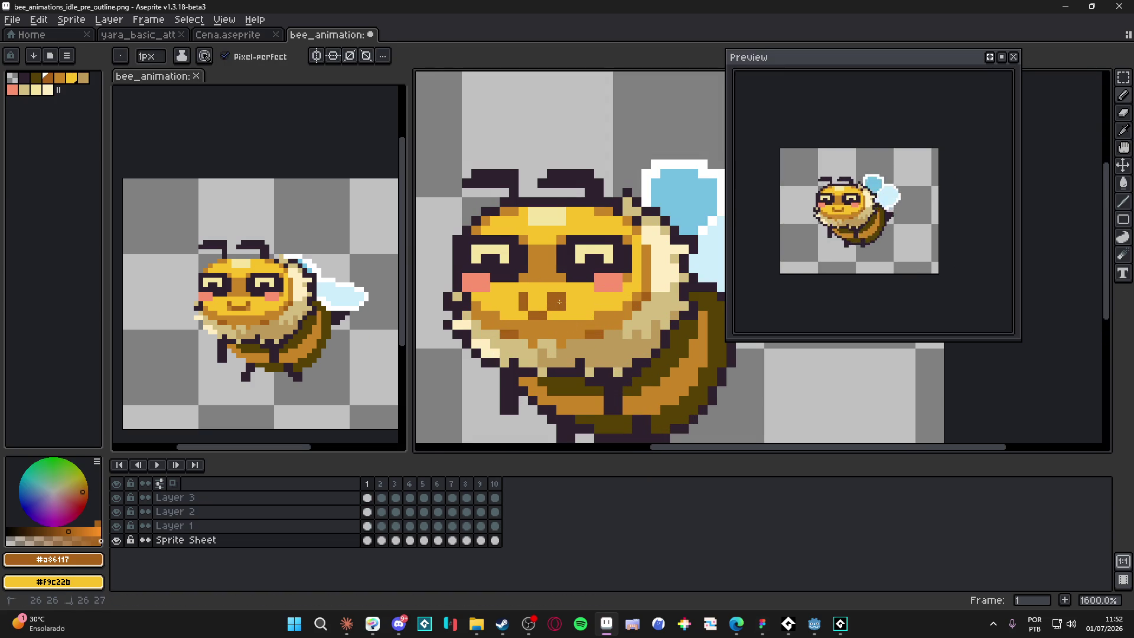
pyautogui.keyDown('alt'); pyautogui.click(547, 302); pyautogui.keyUp('alt')
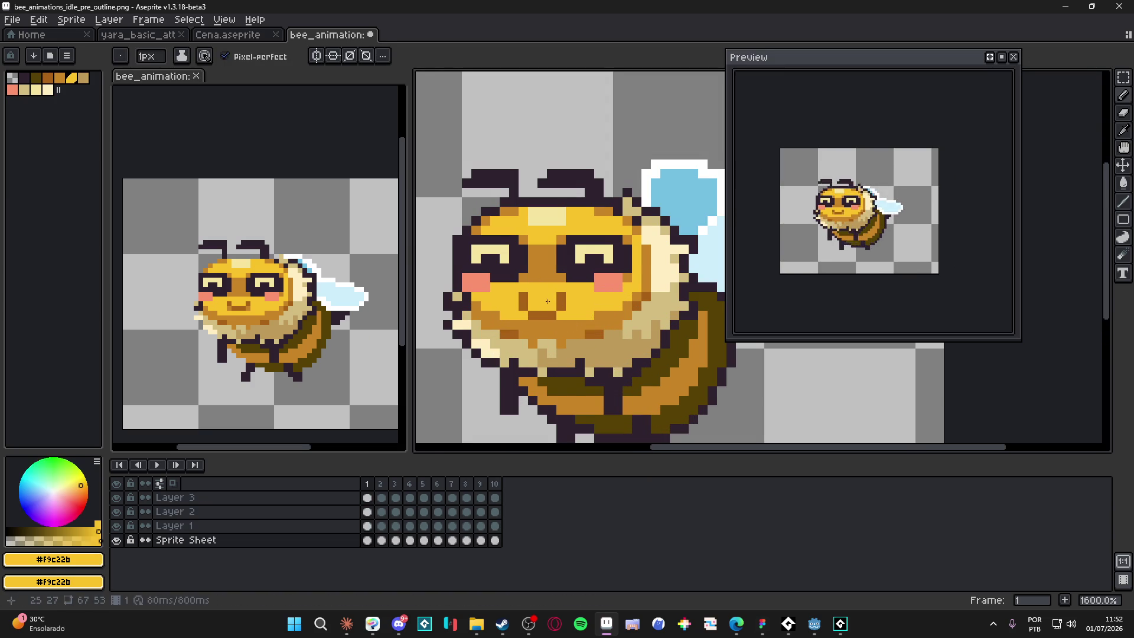
pyautogui.scroll(-3, 547, 301)
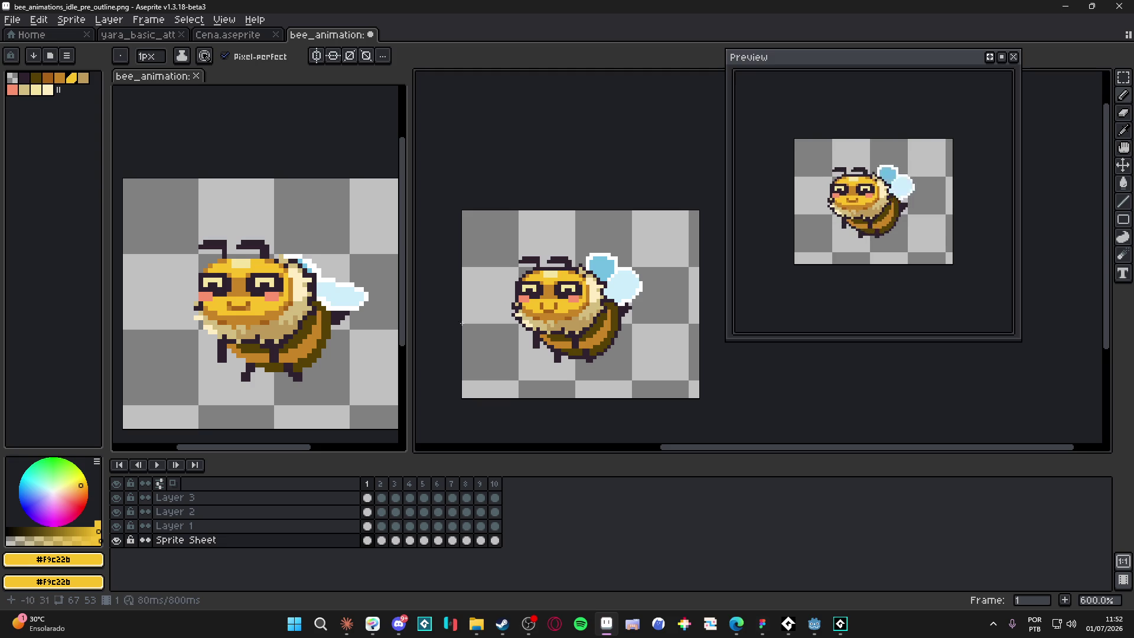
pyautogui.scroll(3, 547, 316)
pyautogui.keyDown('alt'); pyautogui.click(547, 311); pyautogui.keyUp('alt')
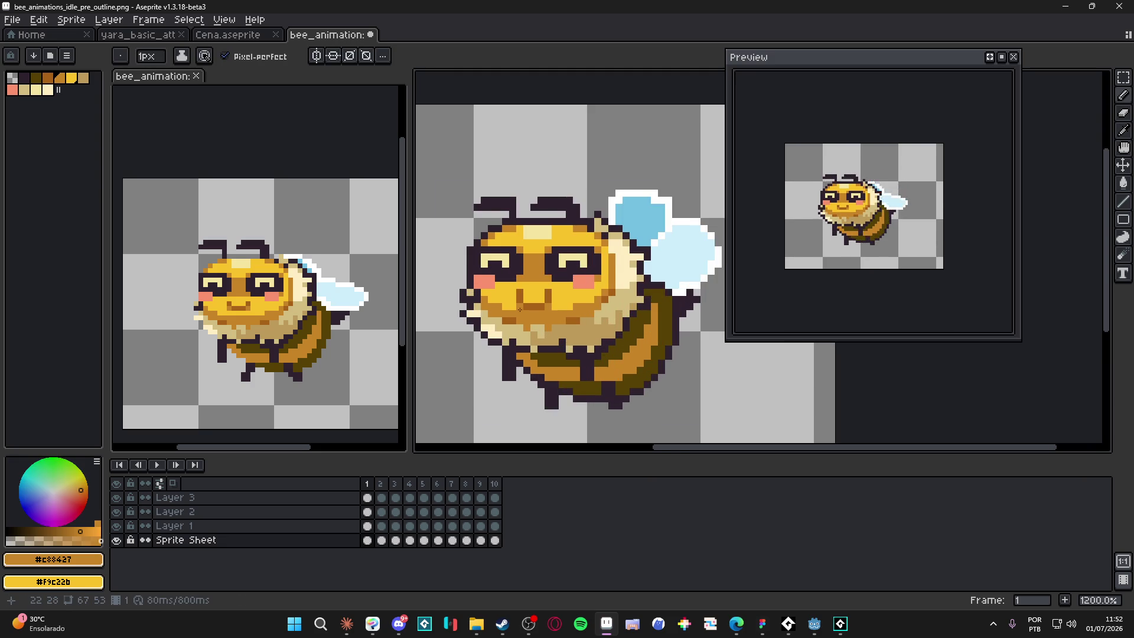
pyautogui.scroll(-4, 525, 318)
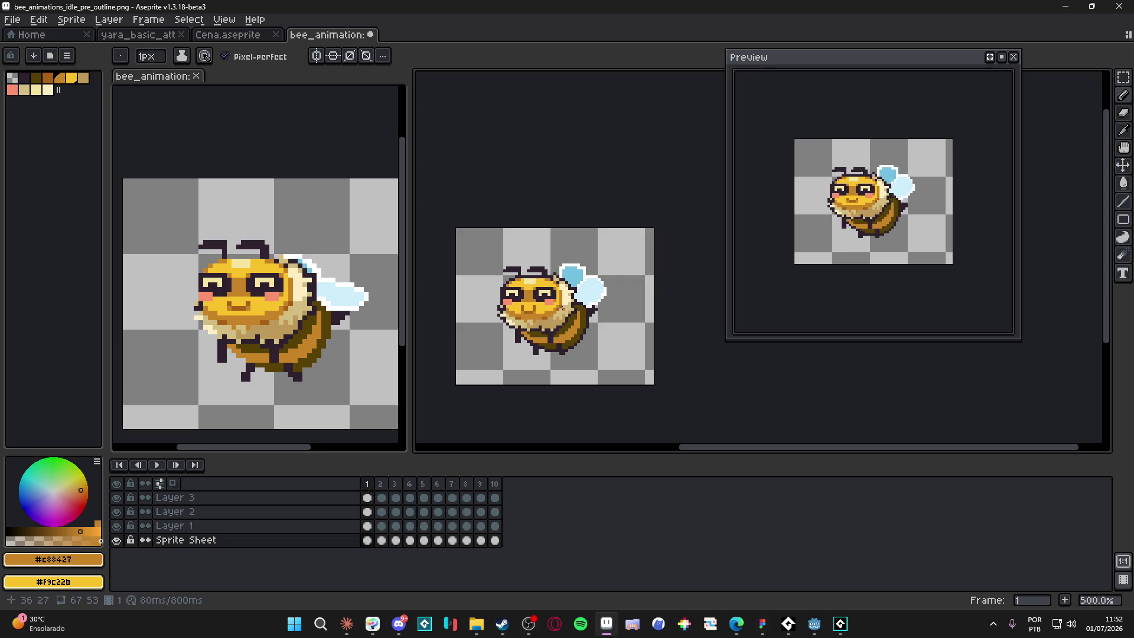
# - Undo the mouth touch-ups and return to the Pencil
pyautogui.scroll(2, 560, 331)
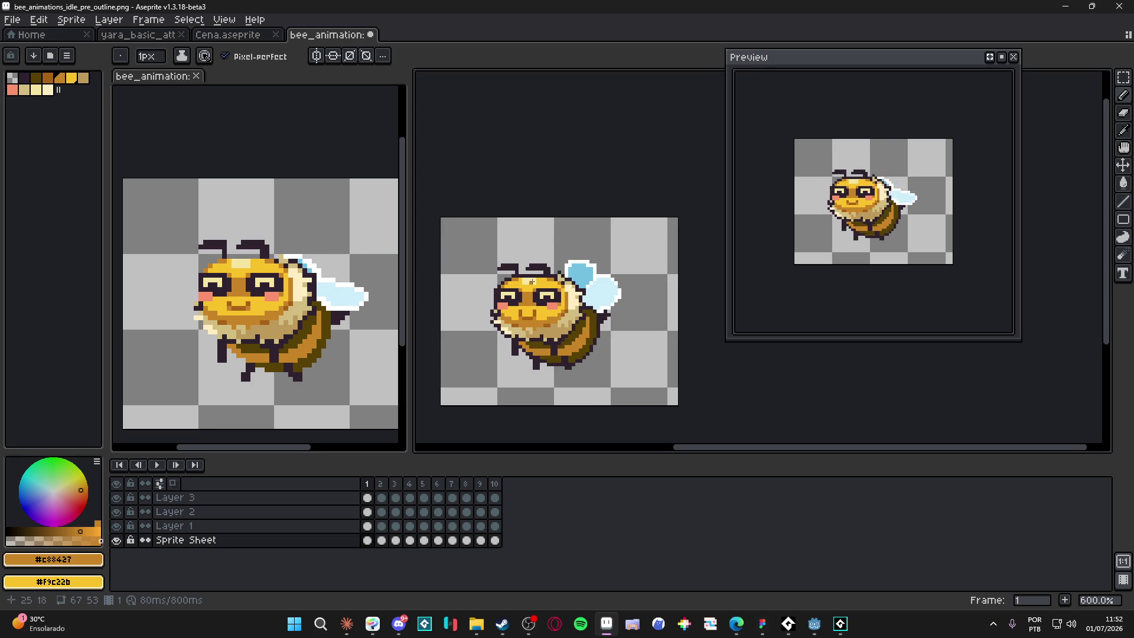
pyautogui.press('v')
pyautogui.hotkey('ctrl', 'z')
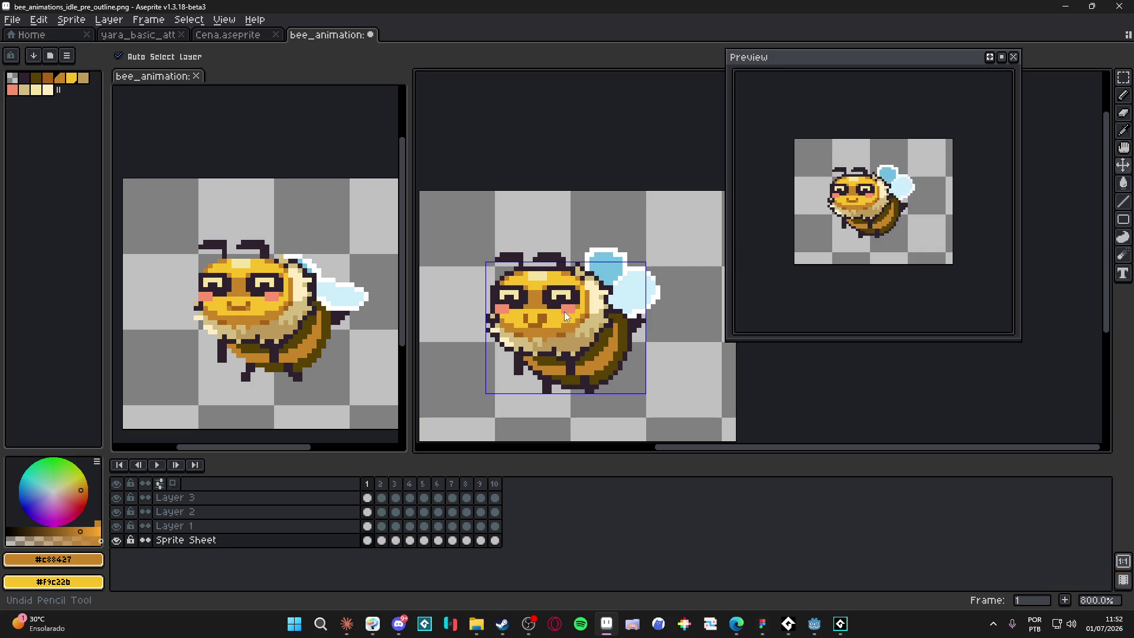
pyautogui.hotkey('ctrl', 'z')
pyautogui.hotkey('ctrl', 'z')
pyautogui.hotkey('ctrl', 'z')
pyautogui.press('b')
pyautogui.scroll(-2, 572, 320)
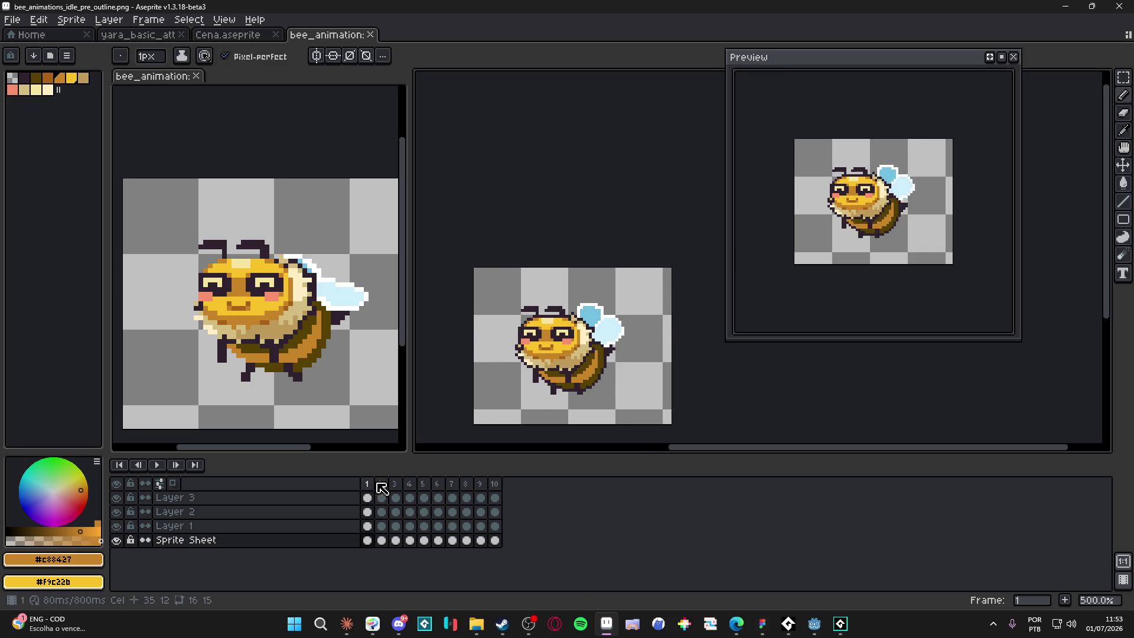
# - Select the frame 1 Sprite Sheet cel and pick the dark outline colour #2c222f
pyautogui.click(367, 539)
pyautogui.scroll(4, 571, 316)
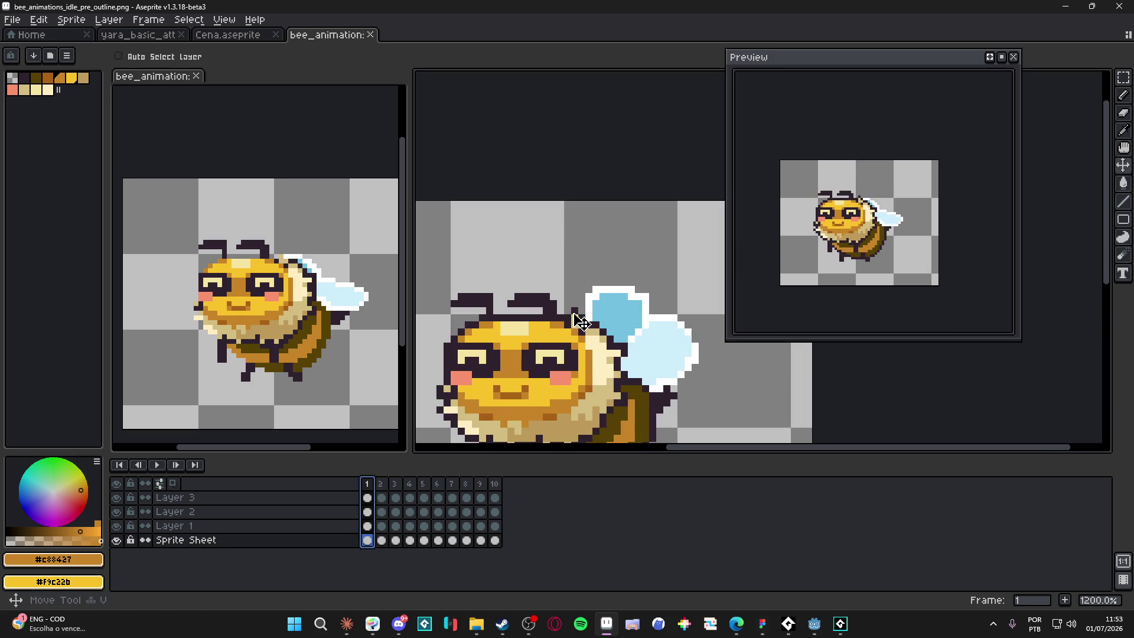
pyautogui.keyDown('alt'); pyautogui.click(605, 347); pyautogui.keyUp('alt')
pyautogui.click(604, 348)
# - Step through all 10 frames back to frame 1 and zoom out to see the whole bee
pyautogui.press('Right')
pyautogui.press('Right')
pyautogui.press('Right')
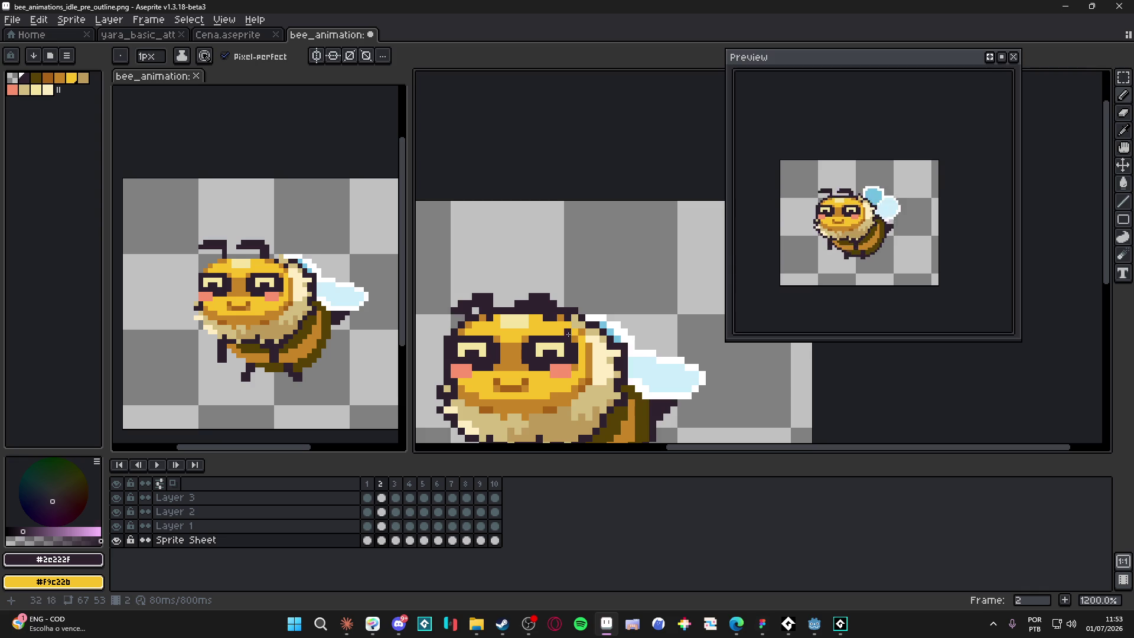
pyautogui.press('Right')
pyautogui.press('Right')
pyautogui.press('Right')
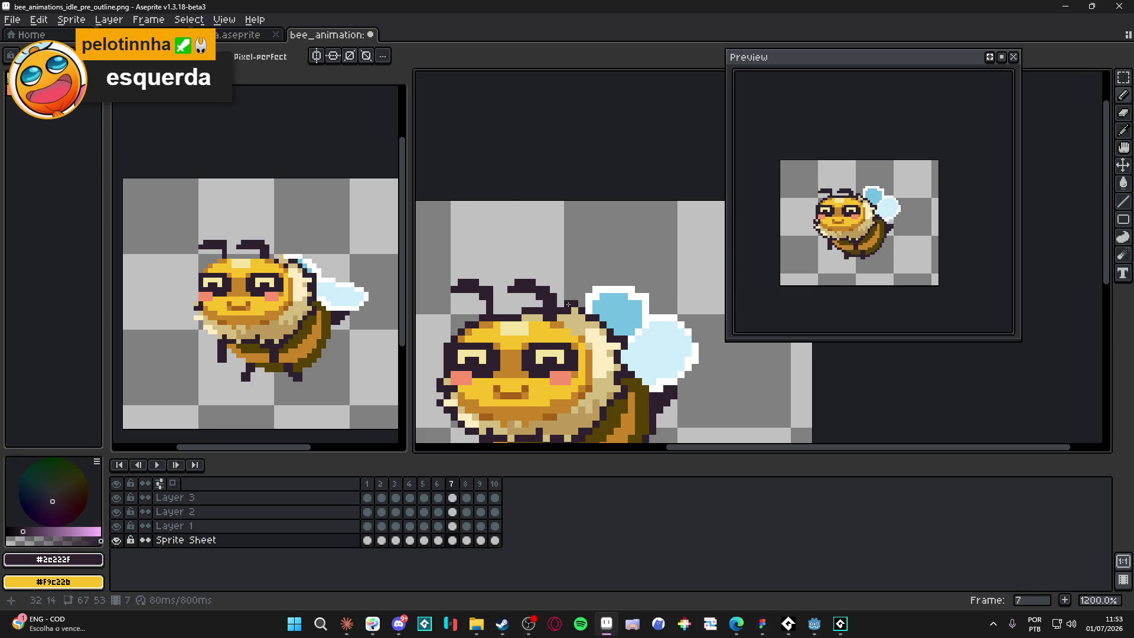
pyautogui.press('Right')
pyautogui.press('Right')
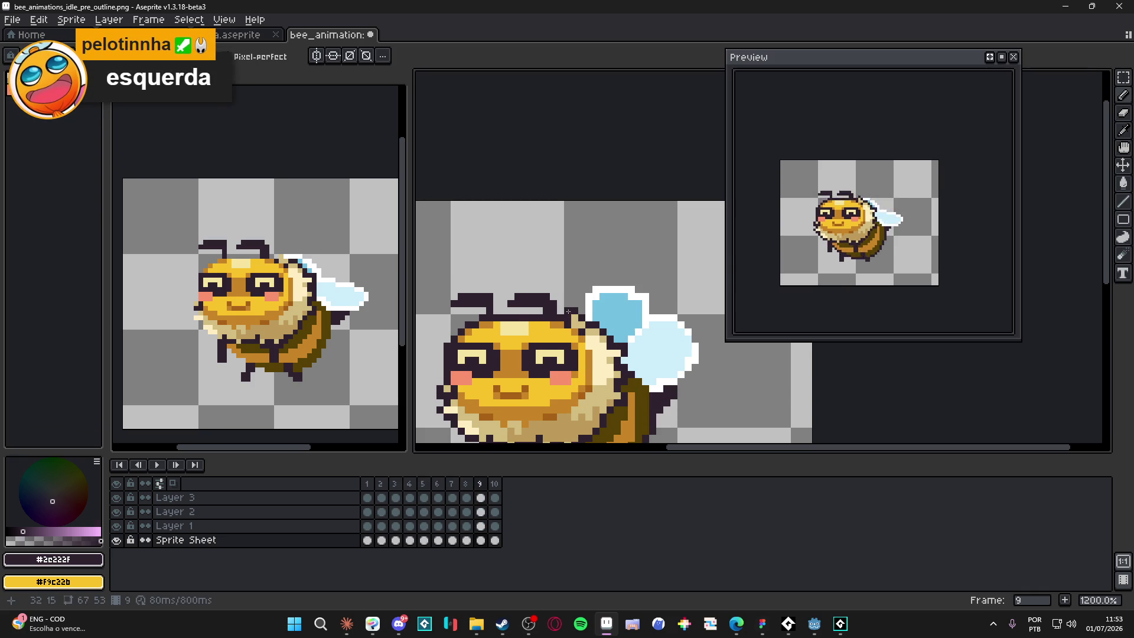
pyautogui.press('Right')
pyautogui.press('Right')
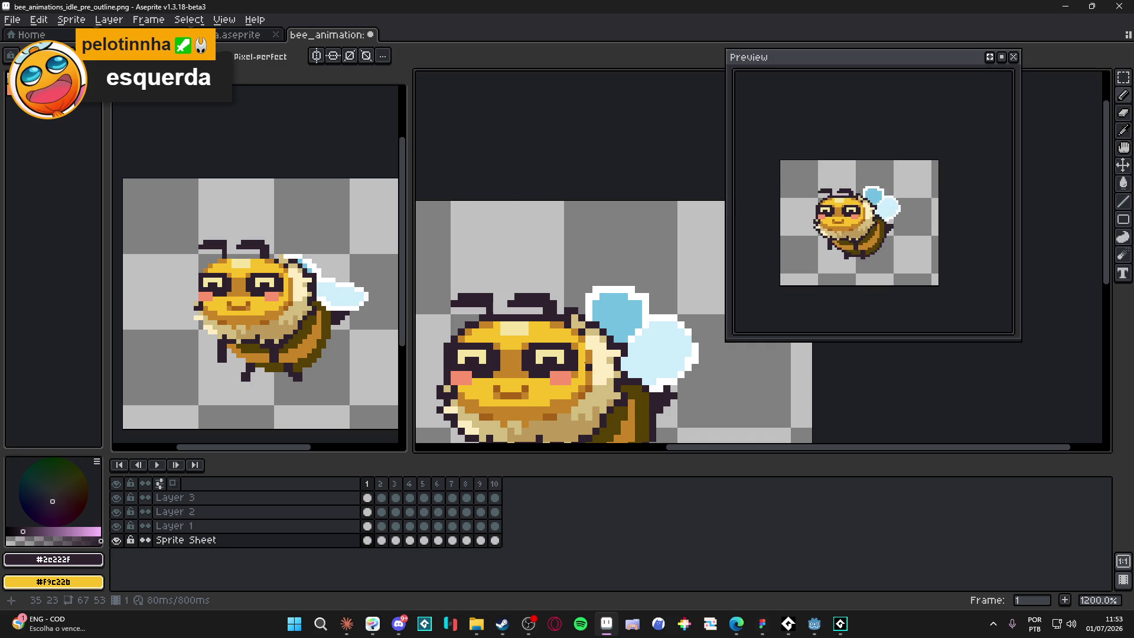
pyautogui.press('-')
pyautogui.press('-')
pyautogui.press('-')
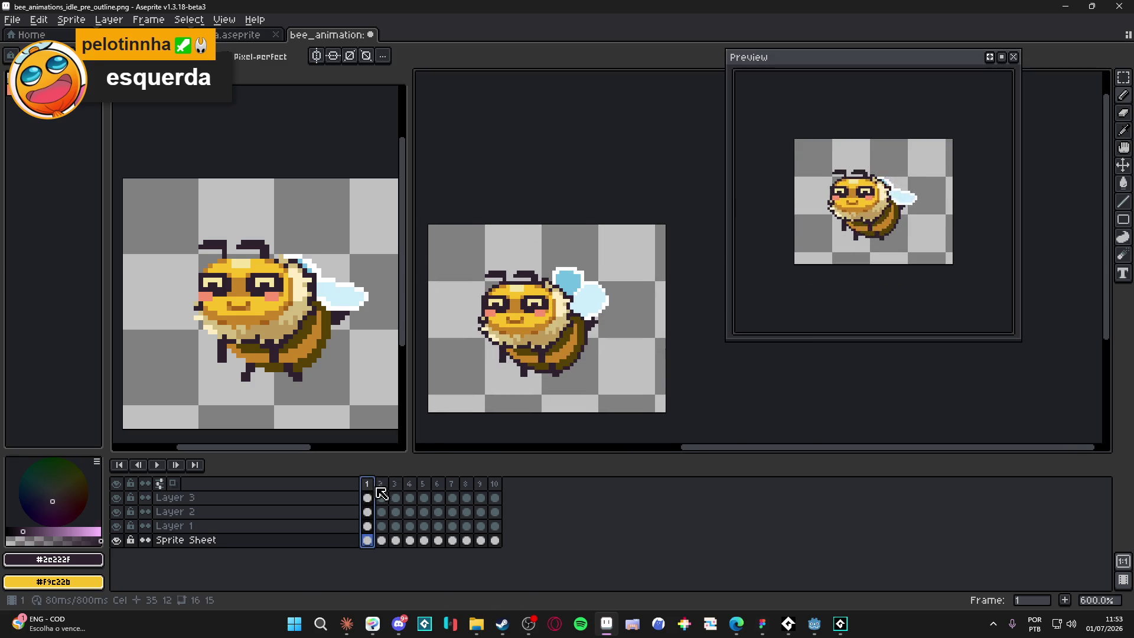
# - Move to frame 4 and sample the tan #d3bc82 from the bee's body
pyautogui.click(381, 498)
pyautogui.click(396, 498)
pyautogui.click(414, 497)
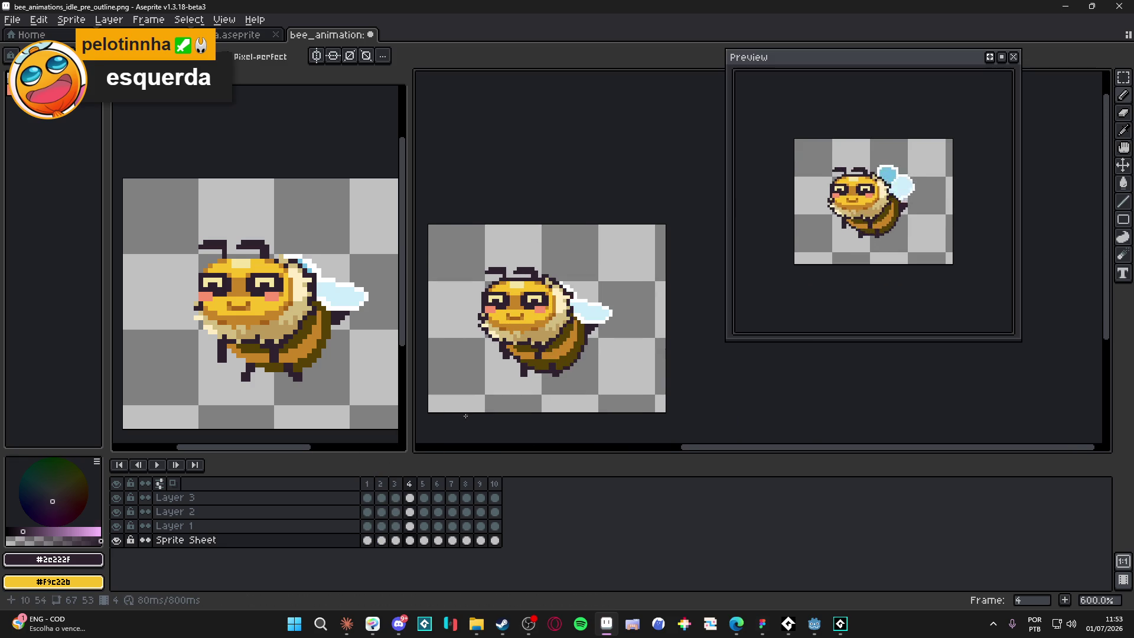
pyautogui.scroll(3, 520, 328)
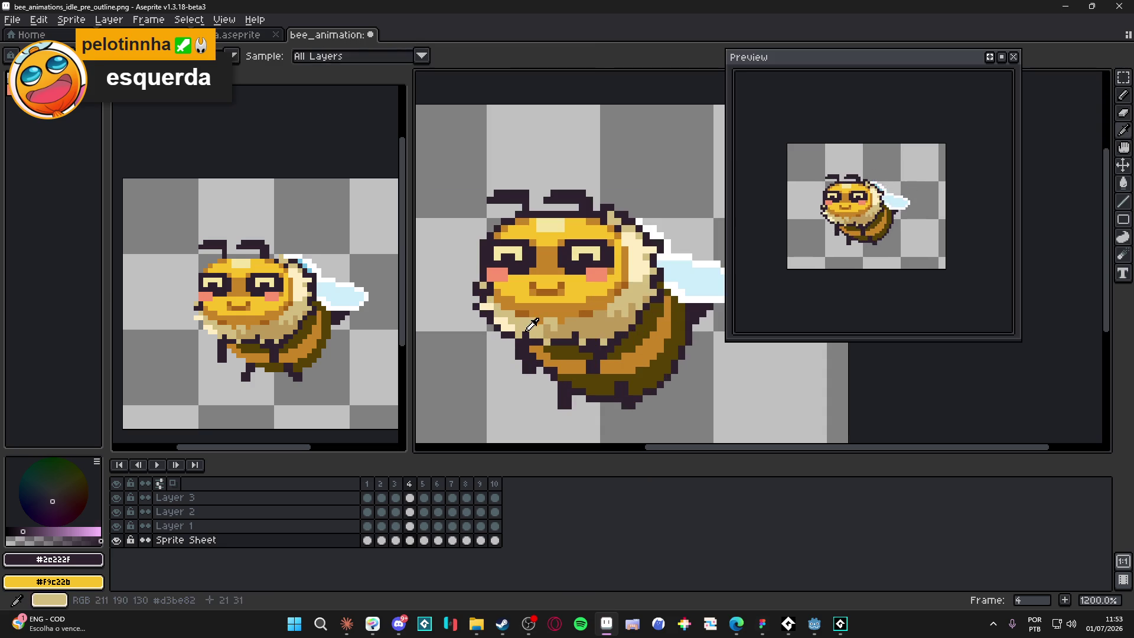
pyautogui.keyDown('alt'); pyautogui.click(527, 334); pyautogui.keyUp('alt')
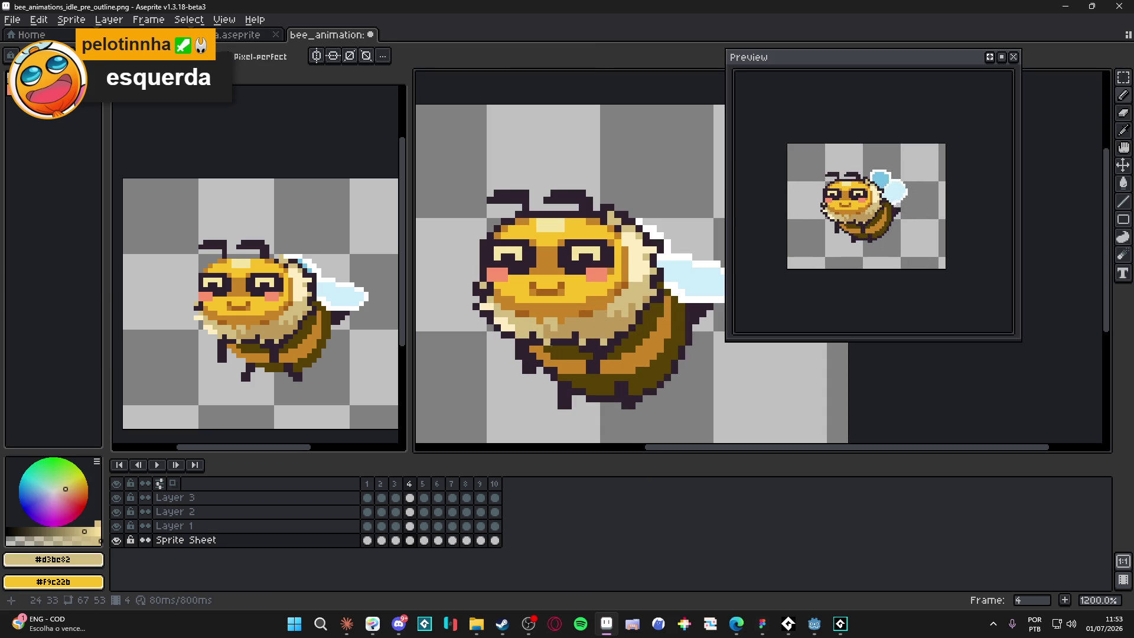
# - Compare the bee's poses across frames 3, 4 and 5, undoing the last stroke
pyautogui.press(',')
pyautogui.press('.')
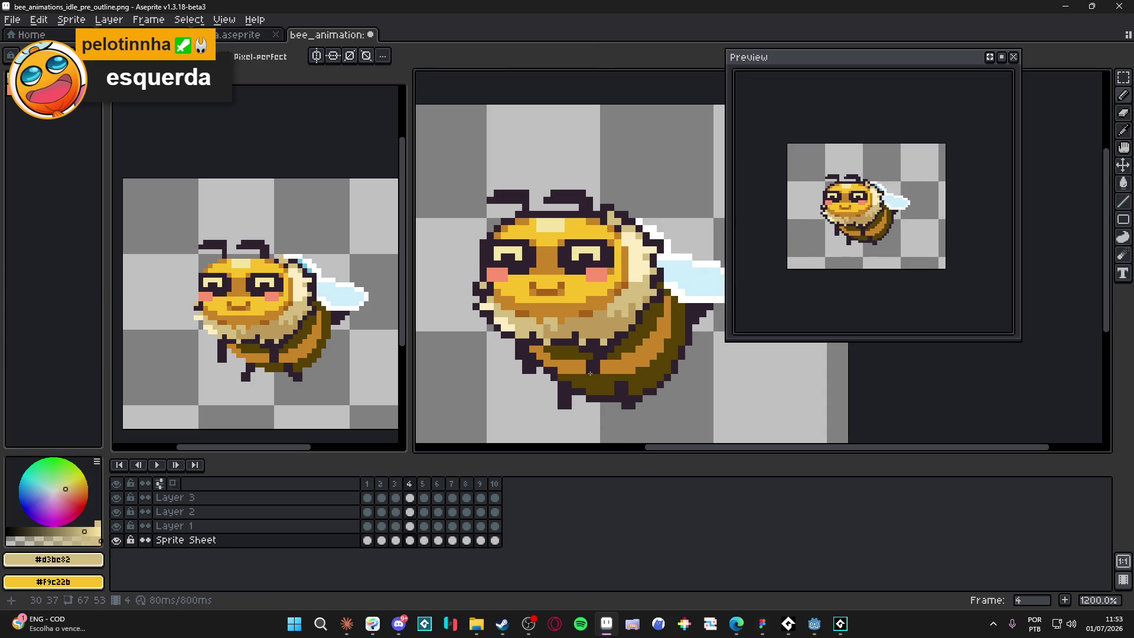
pyautogui.press('.')
pyautogui.press('.')
pyautogui.press(',')
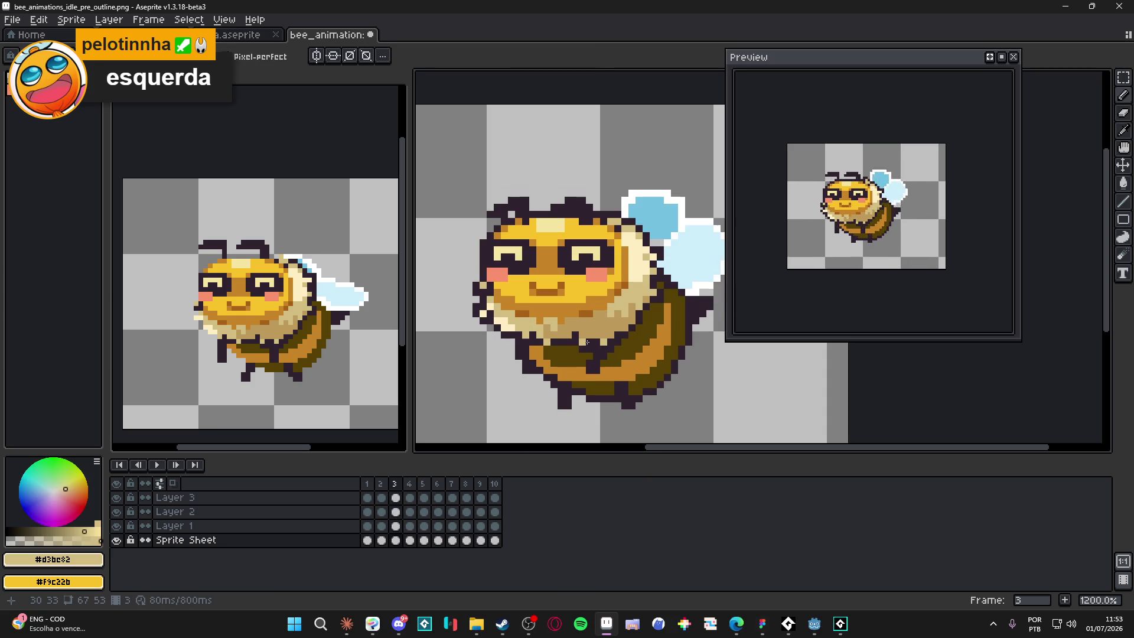
pyautogui.press(',')
pyautogui.press(',')
pyautogui.press('.')
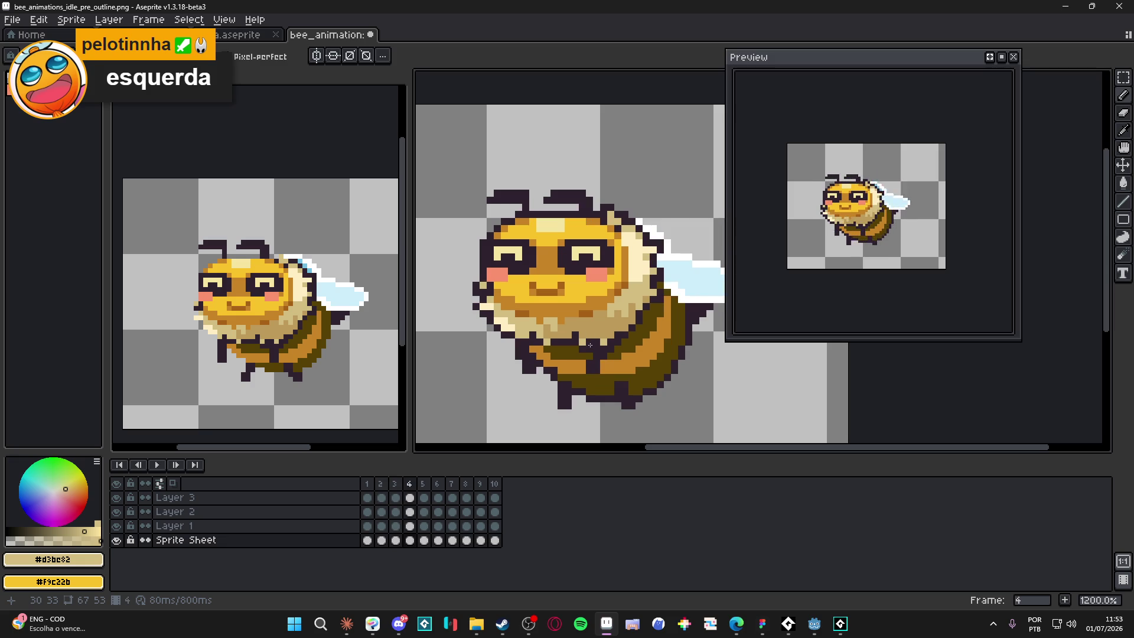
pyautogui.press('.')
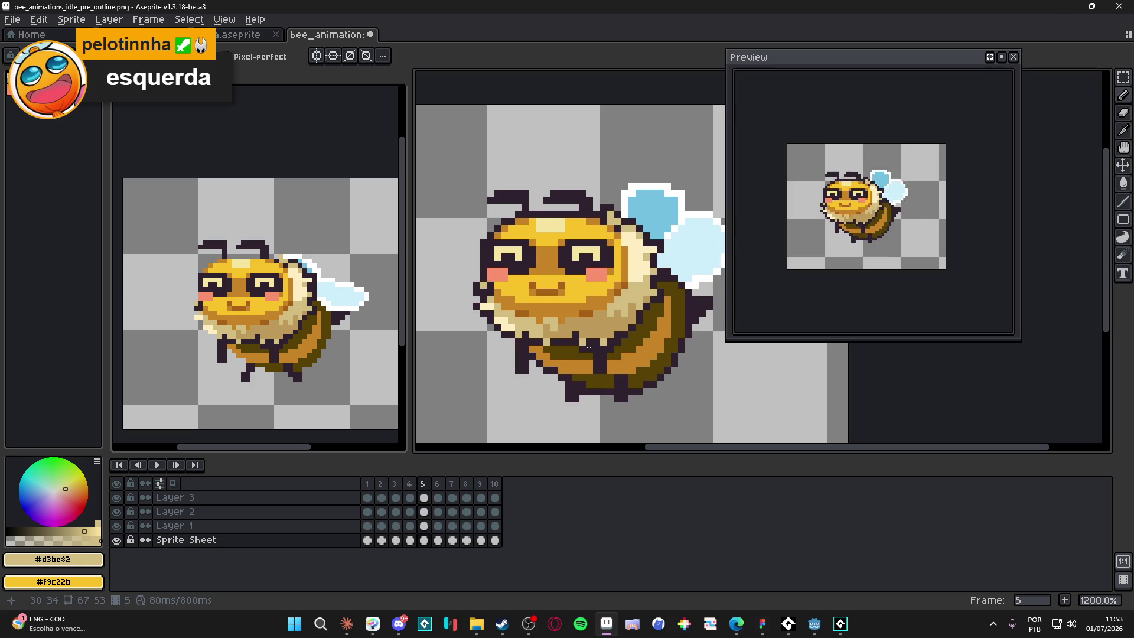
pyautogui.press(',')
pyautogui.press(',')
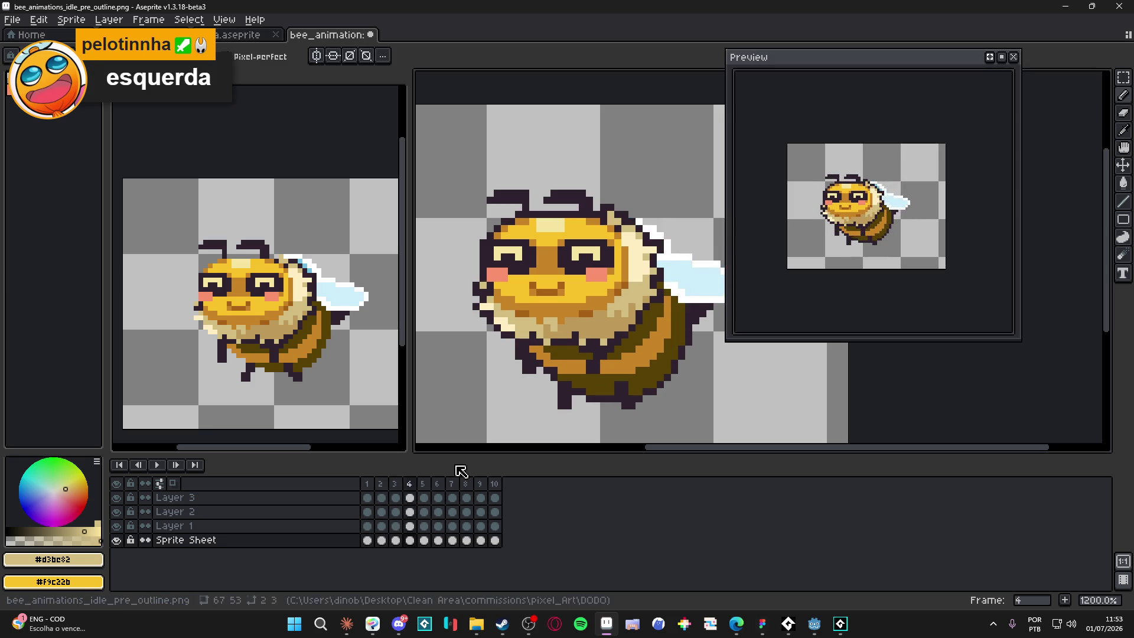
pyautogui.hotkey('ctrl', 'z')
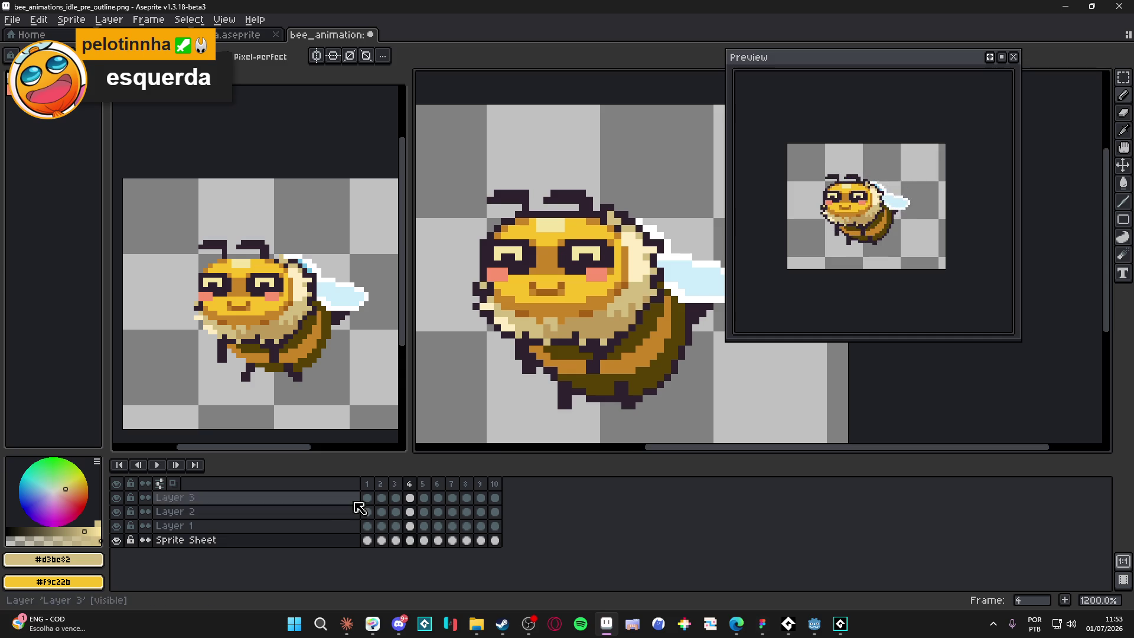
pyautogui.press(',')
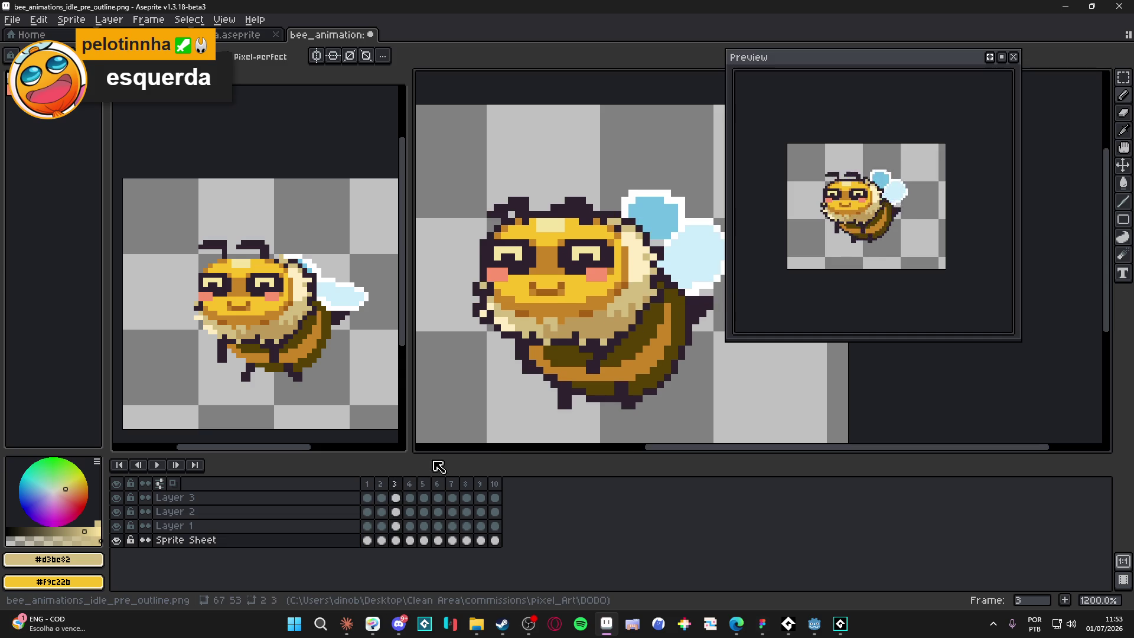
pyautogui.press('.')
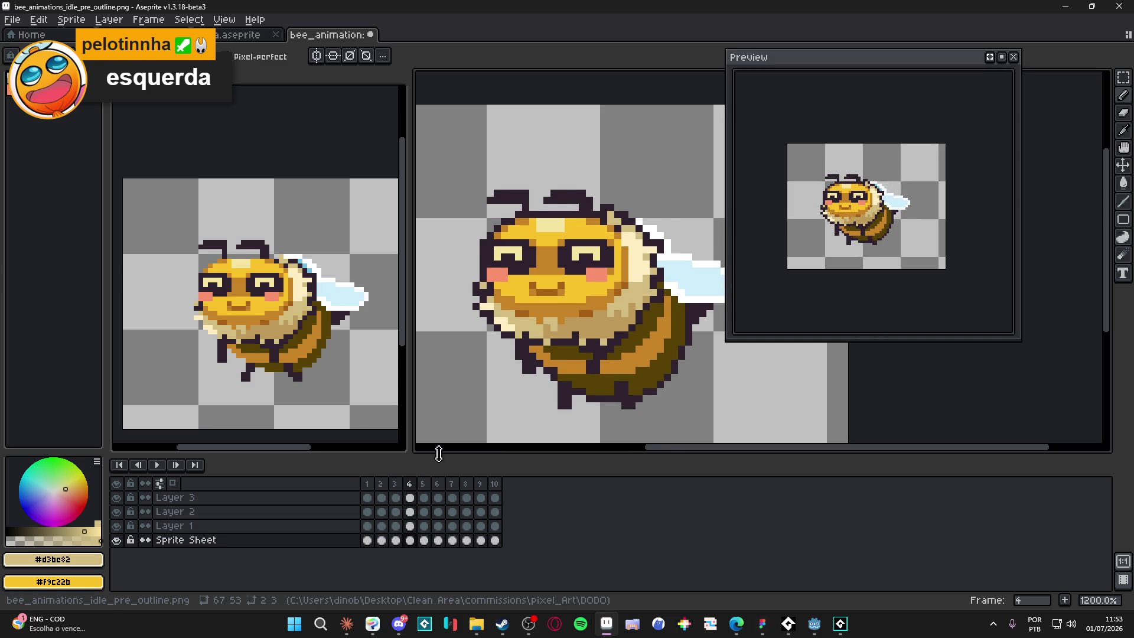
pyautogui.press(',')
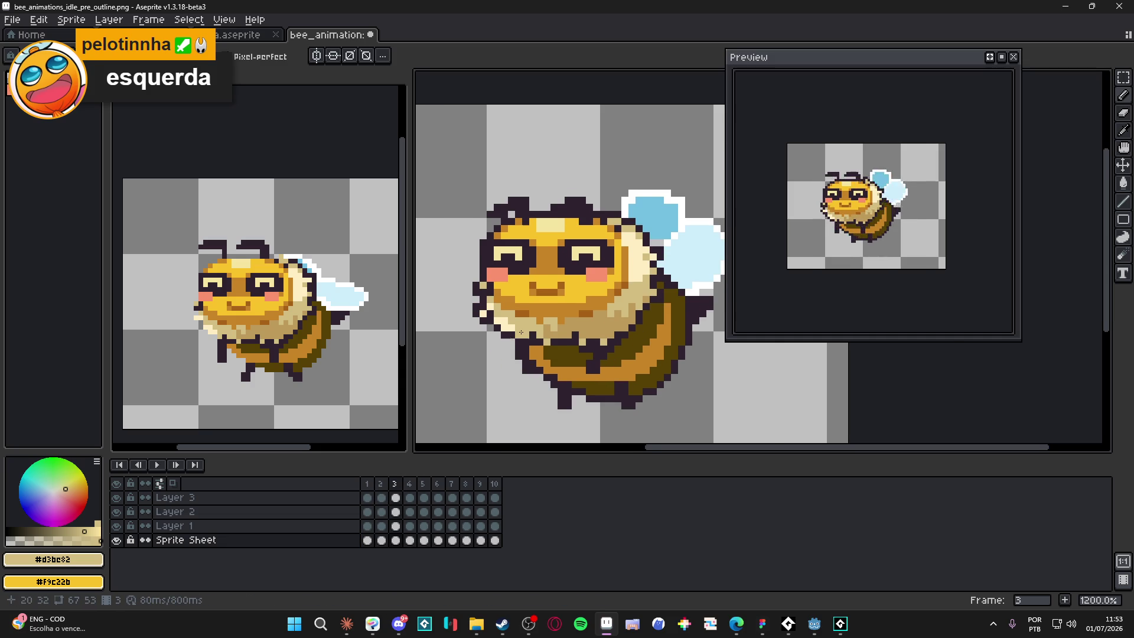
# - On frame 3, sample the dark outline #2c222f, then the beige #d3bc82 from the chin
pyautogui.scroll(1, 525, 333)
pyautogui.keyDown('alt'); pyautogui.click(529, 337); pyautogui.keyUp('alt')
pyautogui.keyDown('alt'); pyautogui.click(547, 324); pyautogui.keyUp('alt')
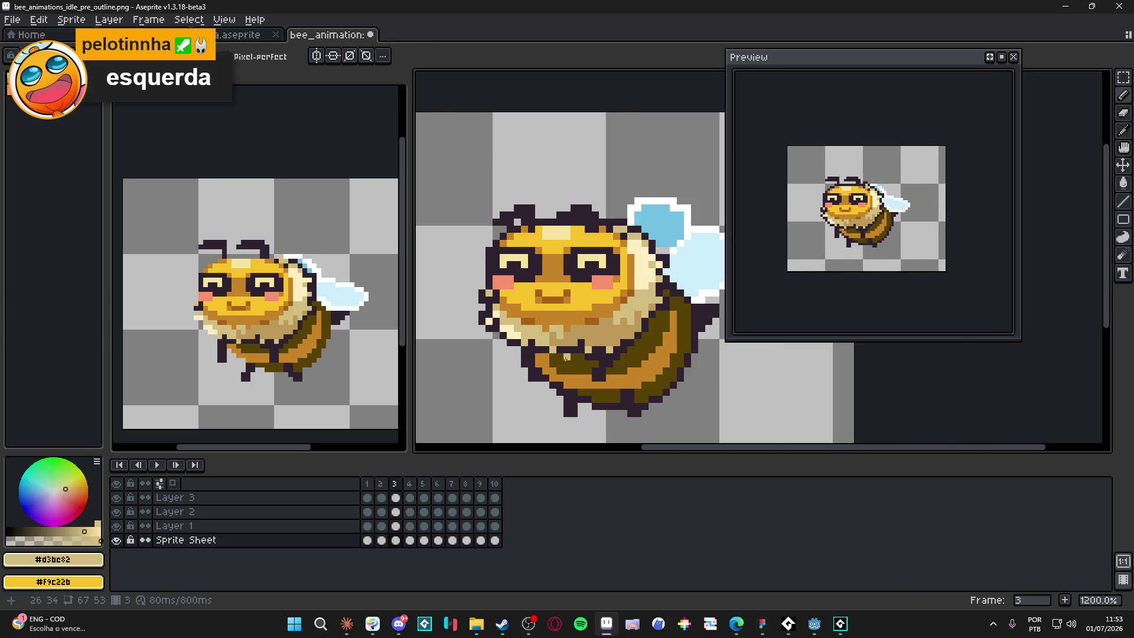
# - Return to frame 1 and sample the dark outline colour from the bee
pyautogui.click(367, 483)
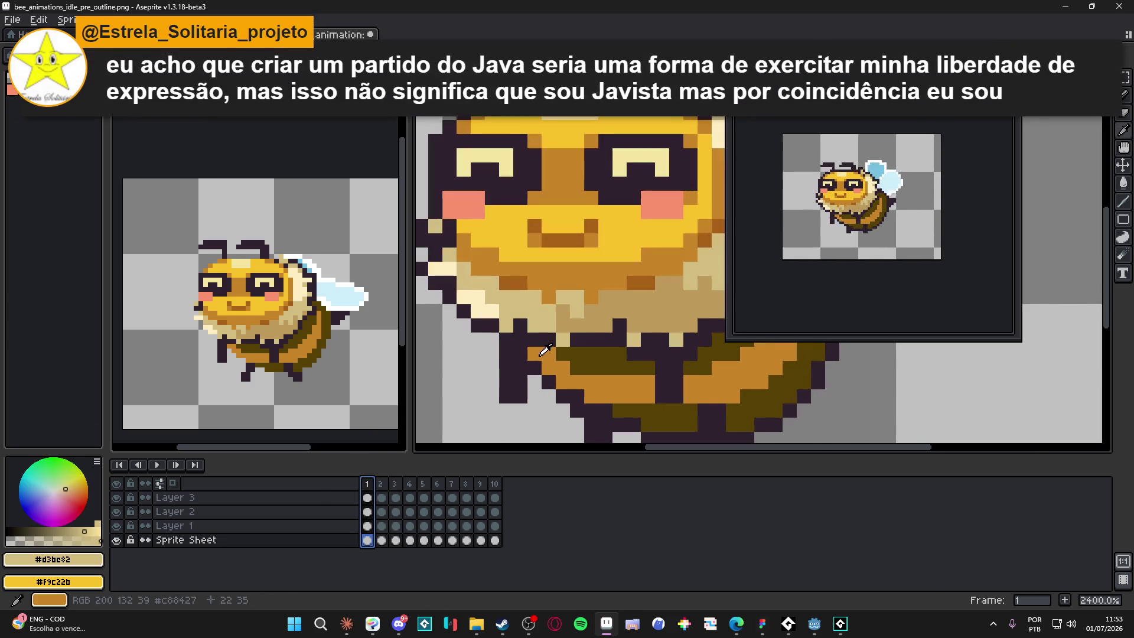
pyautogui.scroll(2, 557, 357)
pyautogui.keyDown('alt'); pyautogui.click(557, 356); pyautogui.keyUp('alt')
# - Step through frames 2 to 10 of the bee animation to review each pose
pyautogui.press('Right')
pyautogui.scroll(-3, 575, 355)
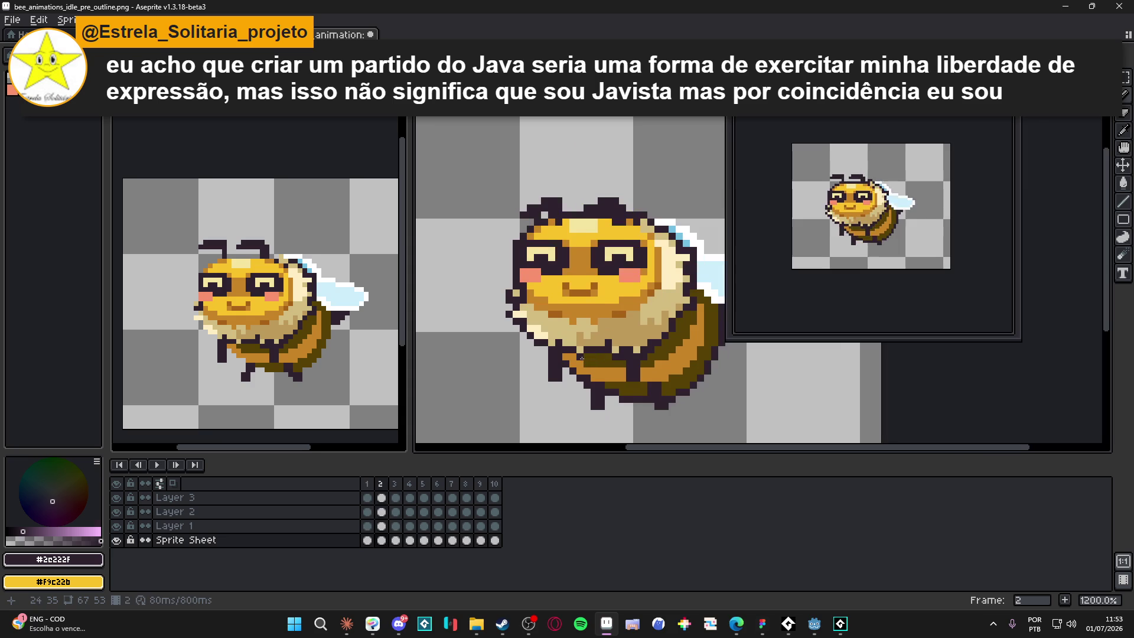
pyautogui.press('Right')
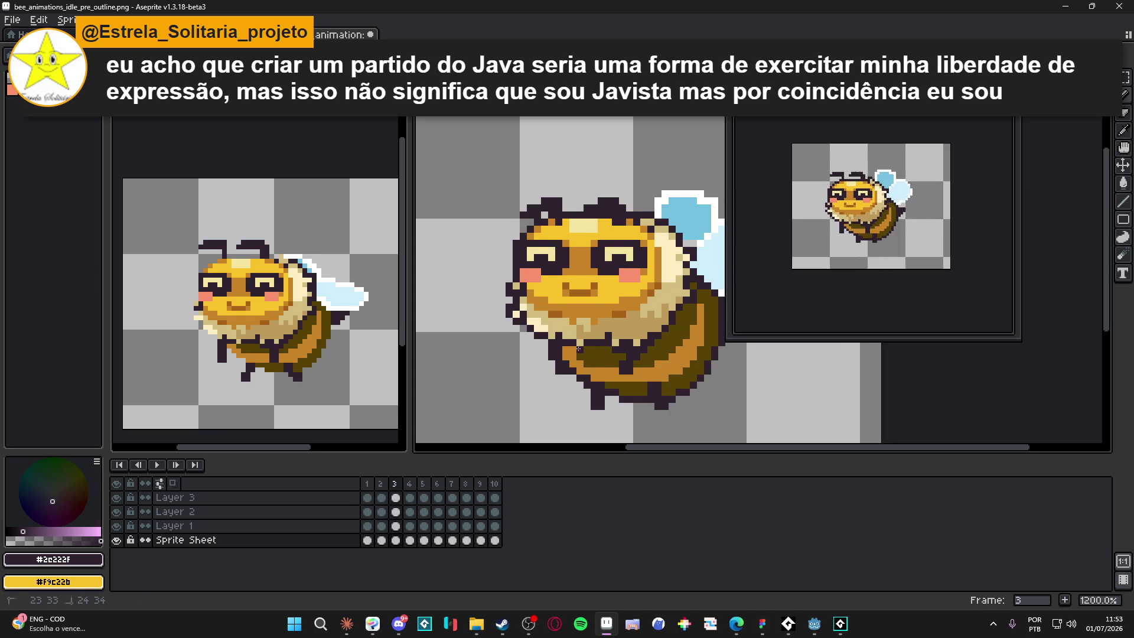
pyautogui.press('Right')
pyautogui.press('Right')
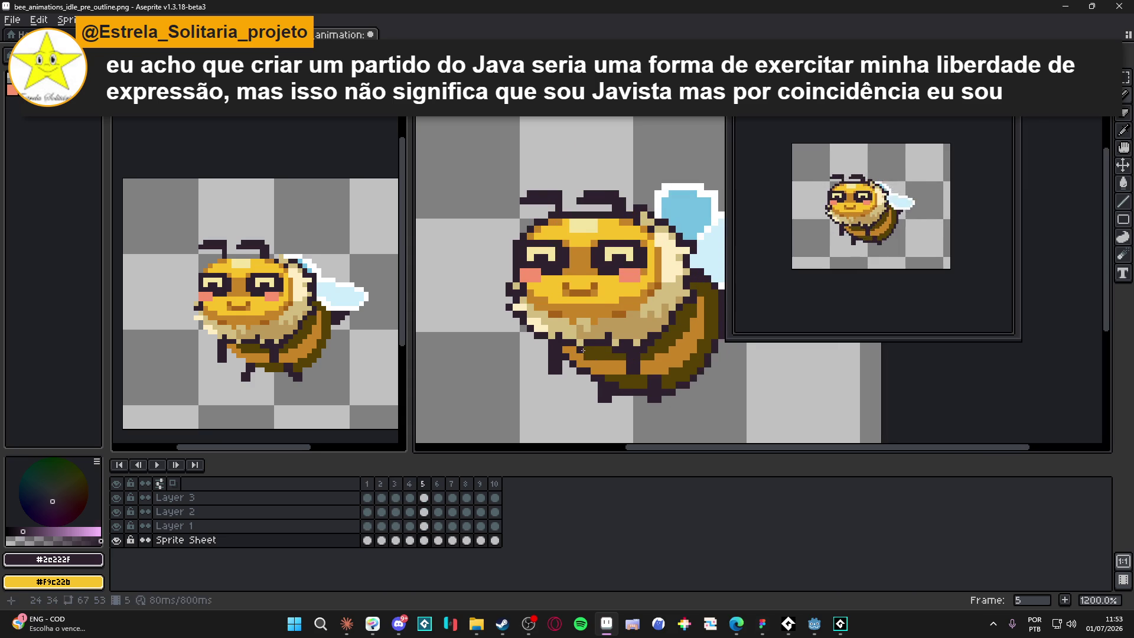
pyautogui.press('Right')
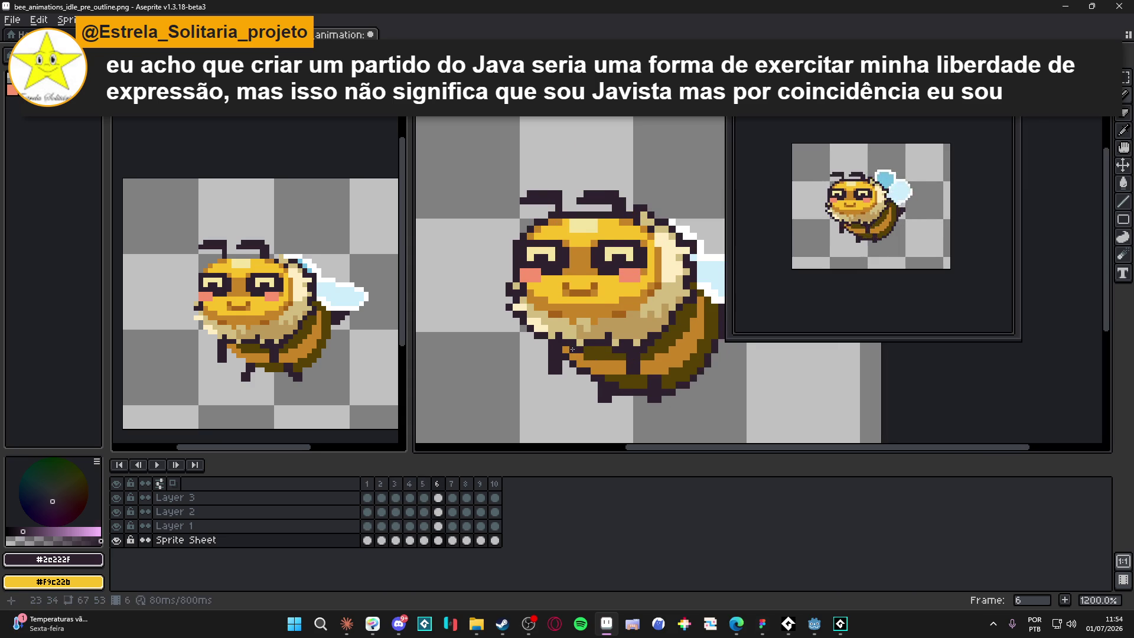
pyautogui.press('Right')
pyautogui.press('Right')
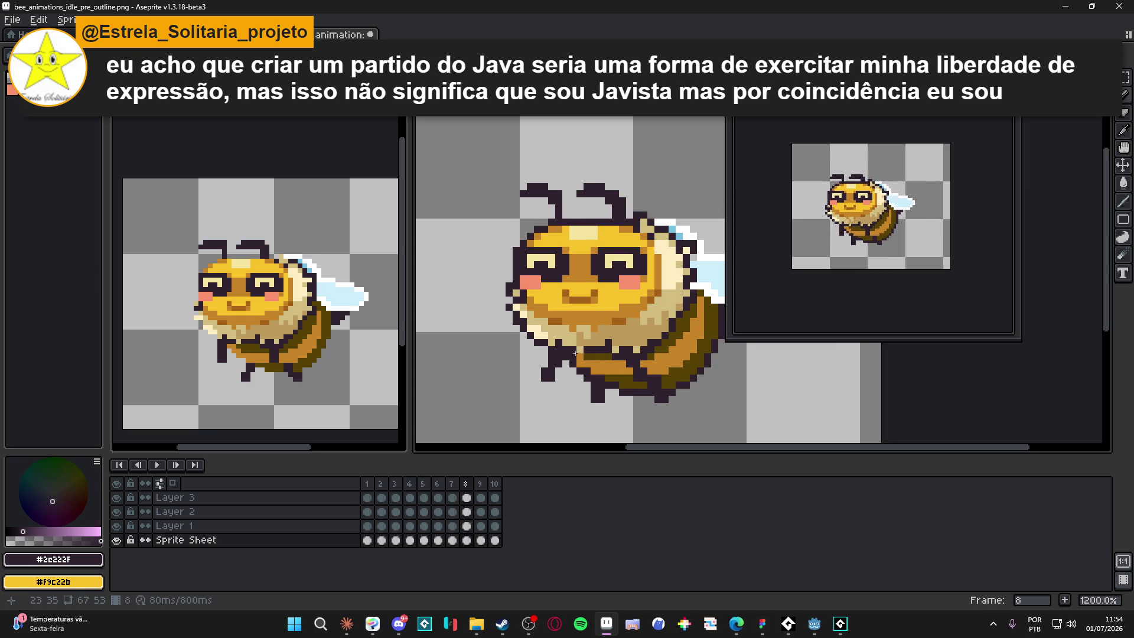
pyautogui.press('Right')
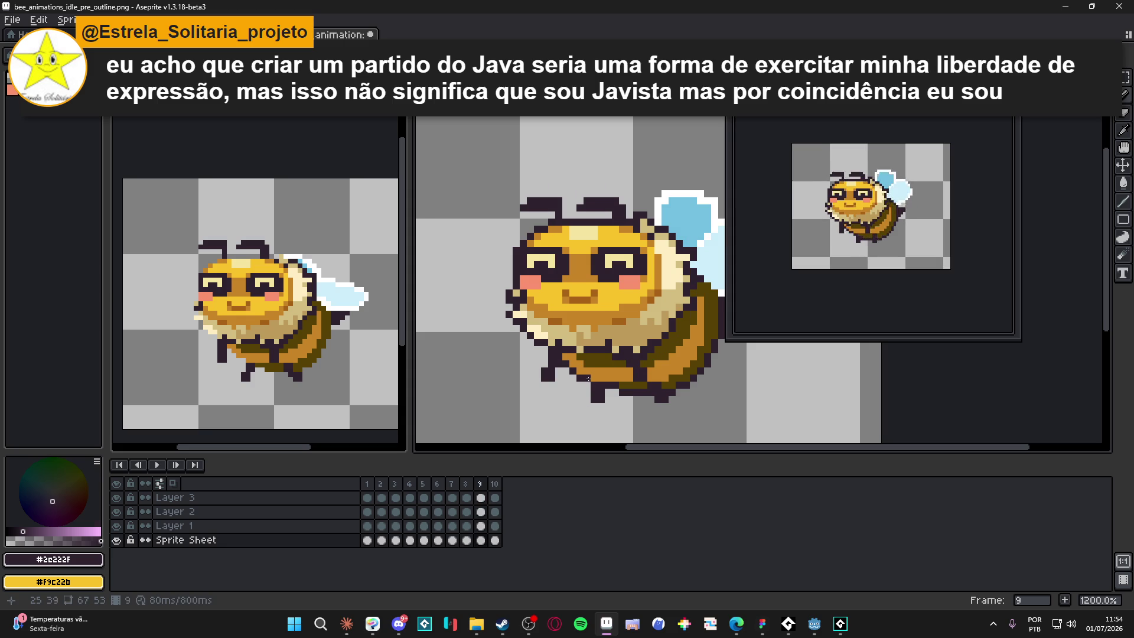
pyautogui.press('Right')
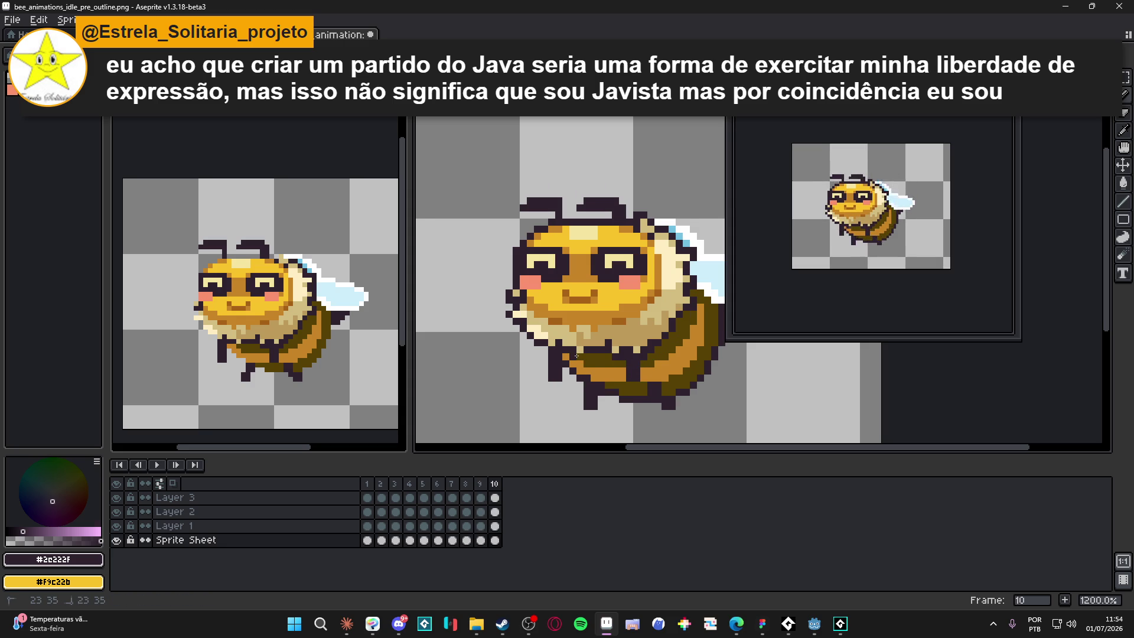
pyautogui.press('Right')
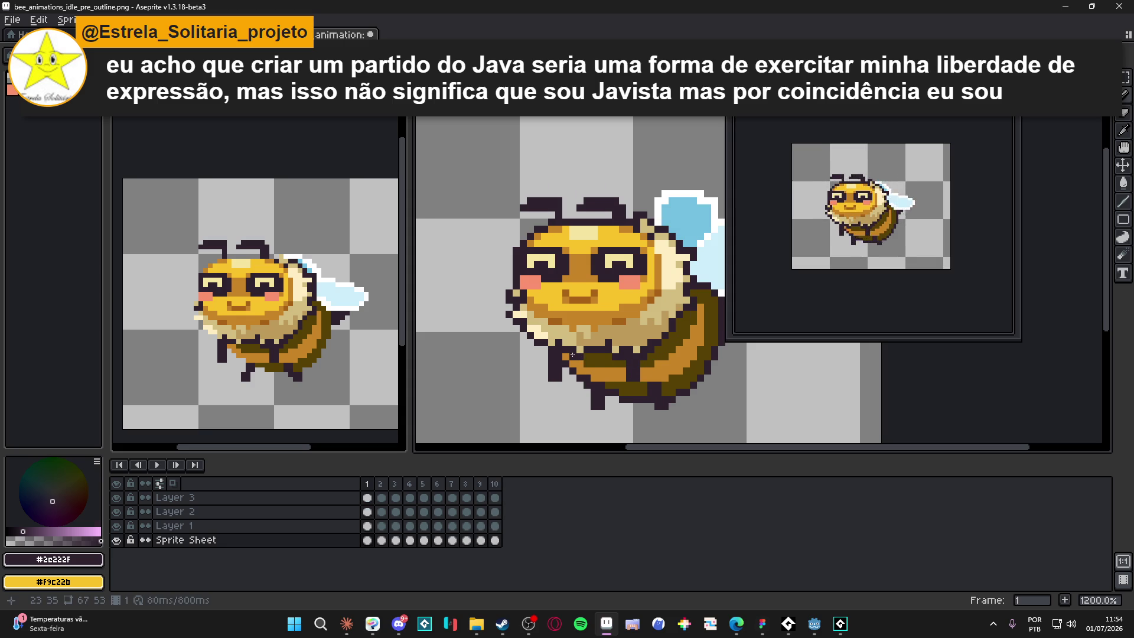
# - Select a small patch of the bee's leg on frame 1 and transform it
pyautogui.press('m')
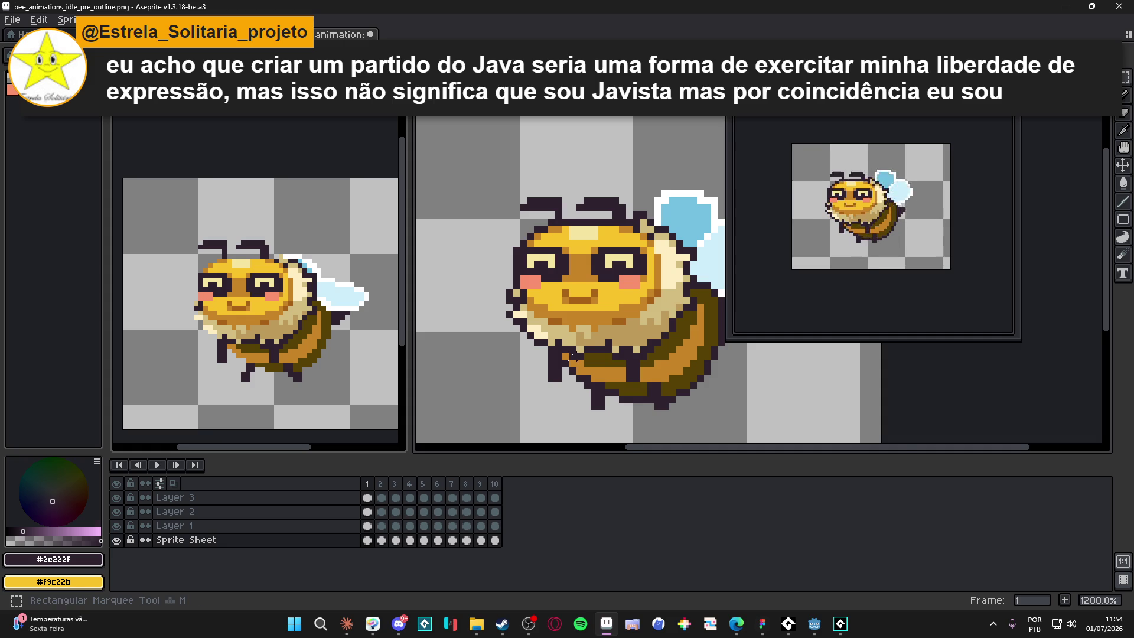
pyautogui.scroll(4, 571, 355)
pyautogui.moveTo(560, 328); pyautogui.dragTo(603, 372)
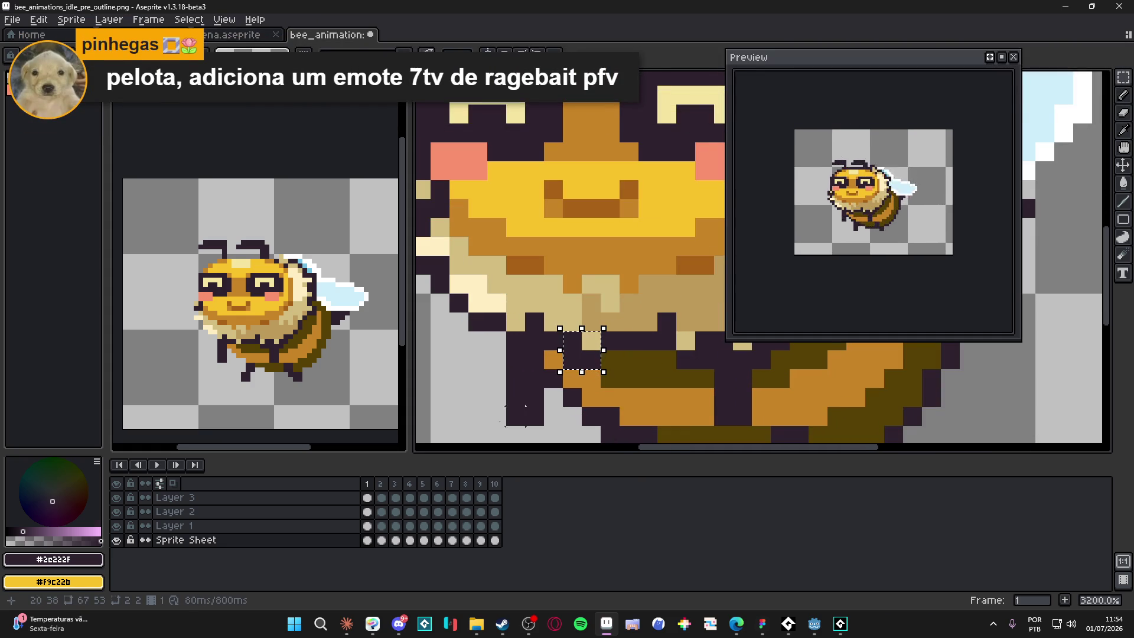
pyautogui.hotkey('ctrl', 't')
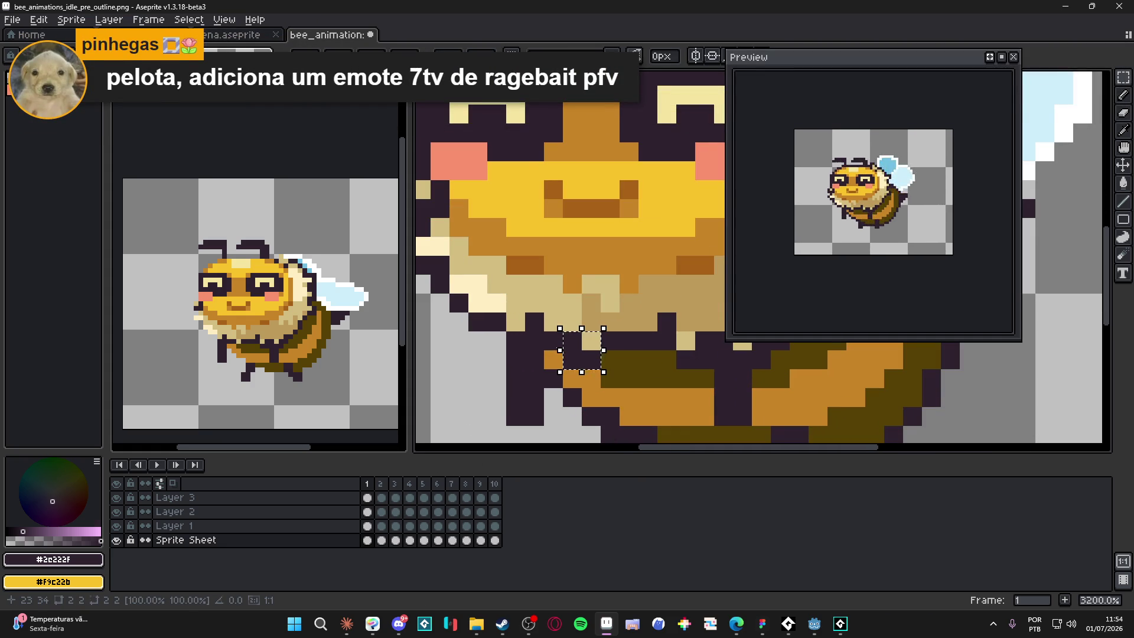
pyautogui.press('Escape')
# - Step forward through the animation to frame 5
pyautogui.scroll(-3, 611, 372)
pyautogui.press('.')
pyautogui.press('.')
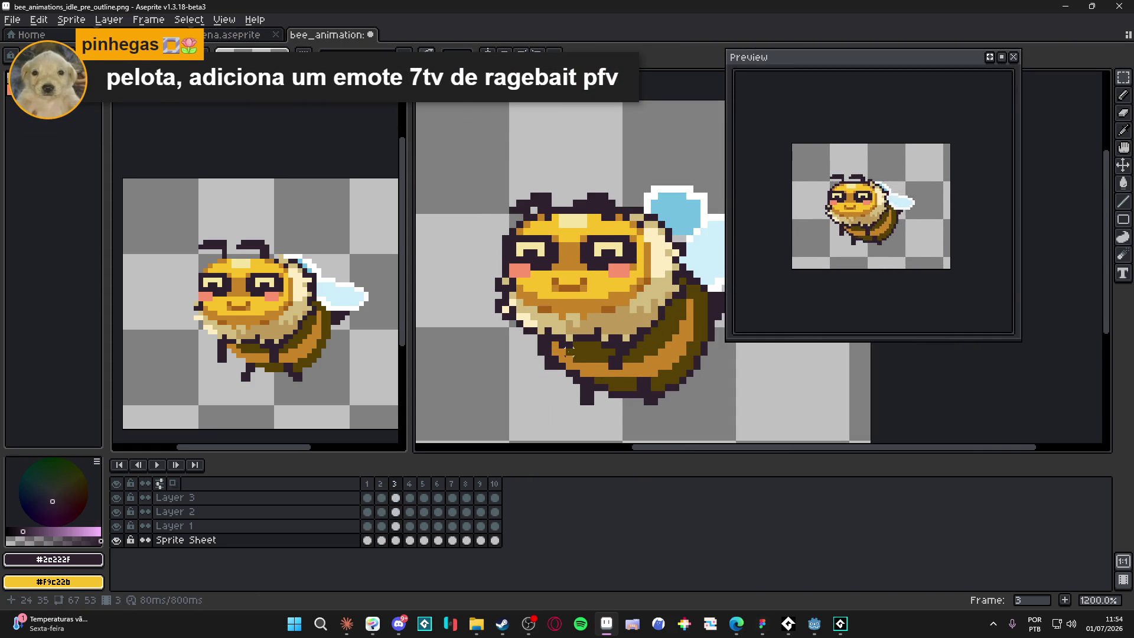
pyautogui.press('.')
pyautogui.press('.')
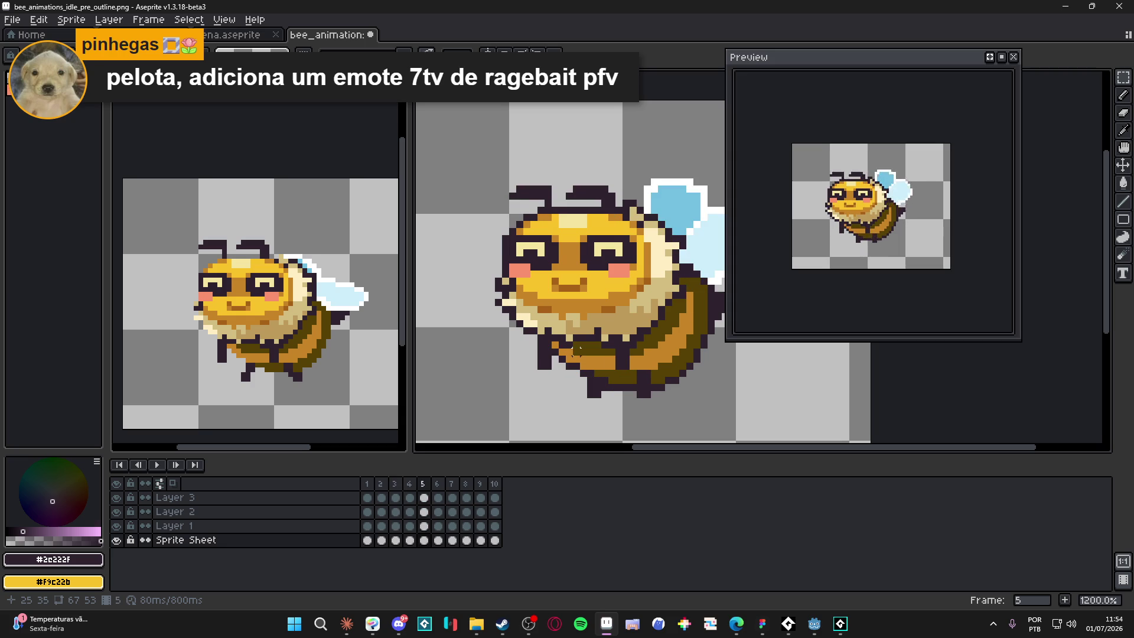
pyautogui.press('.')
pyautogui.press('.')
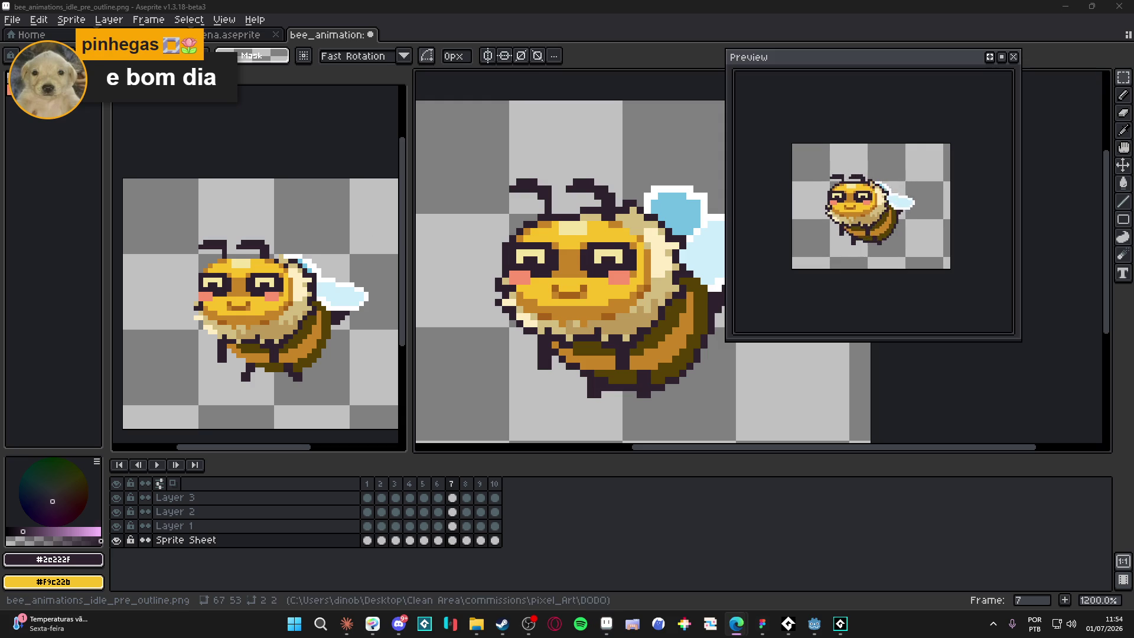
pyautogui.scroll(-3, 564, 310)
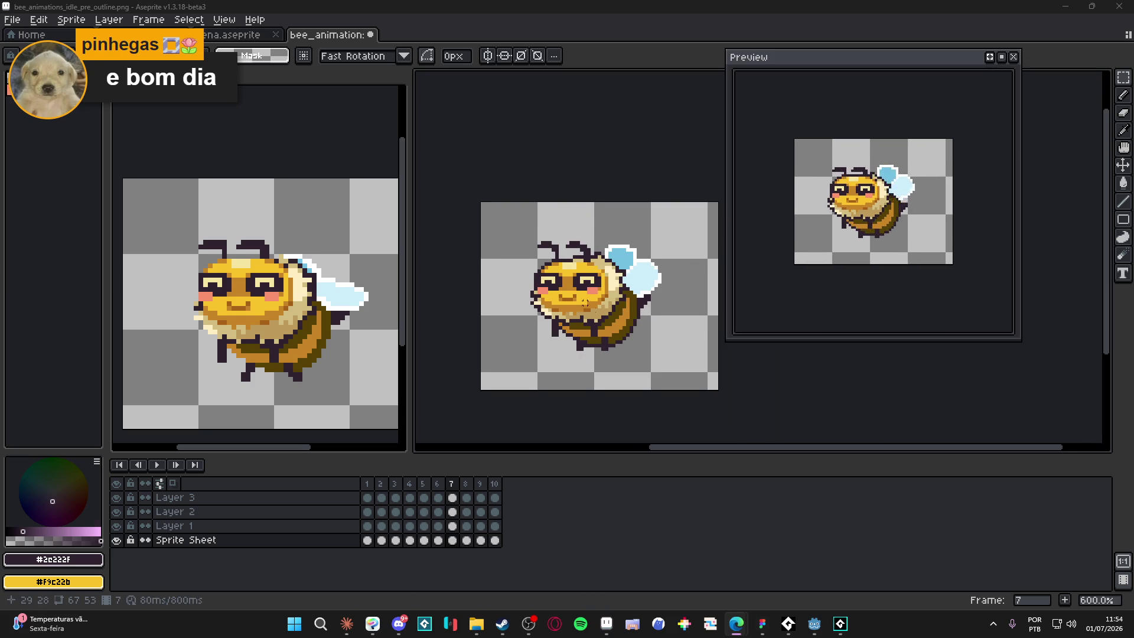
pyautogui.hscroll(1, 585, 303)
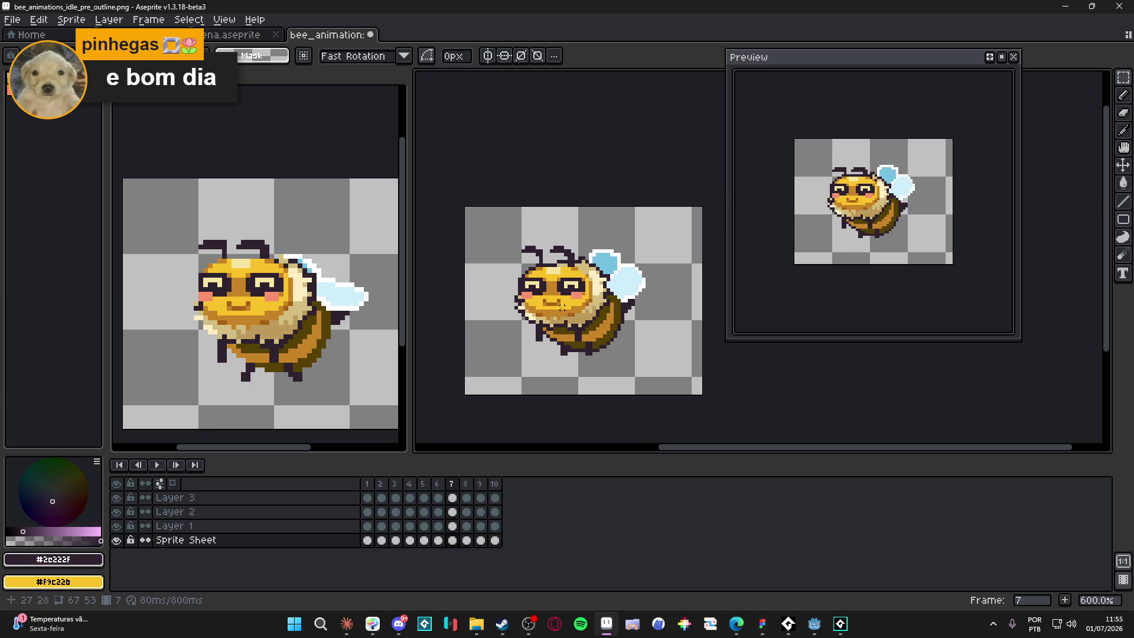
pyautogui.scroll(-3, 562, 306)
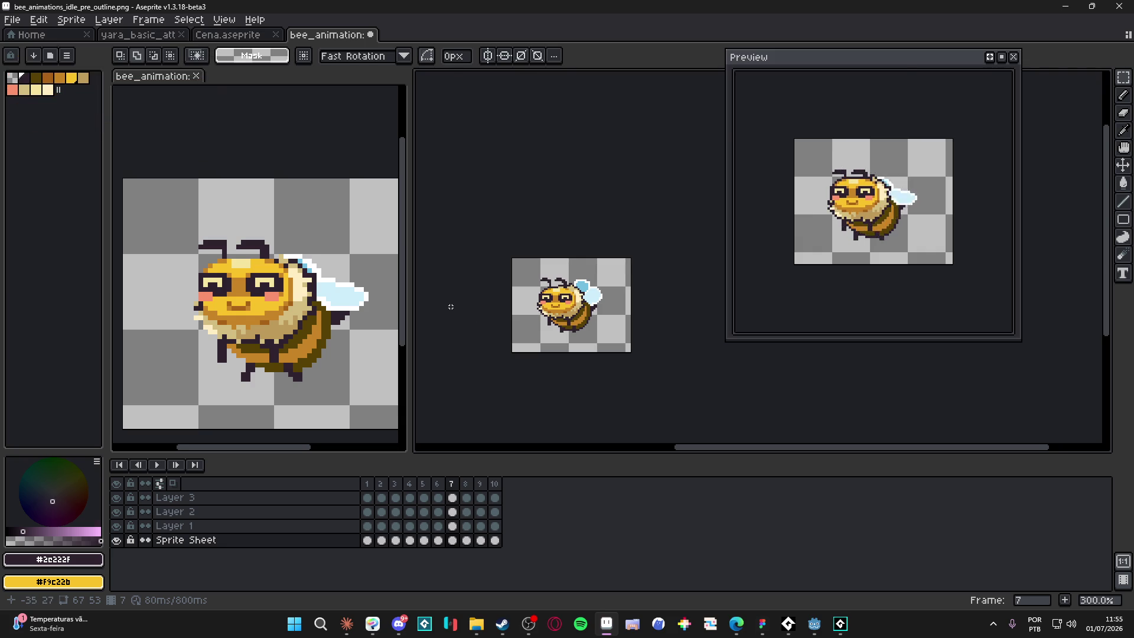
pyautogui.moveTo(451, 306); pyautogui.dragTo(447, 308)
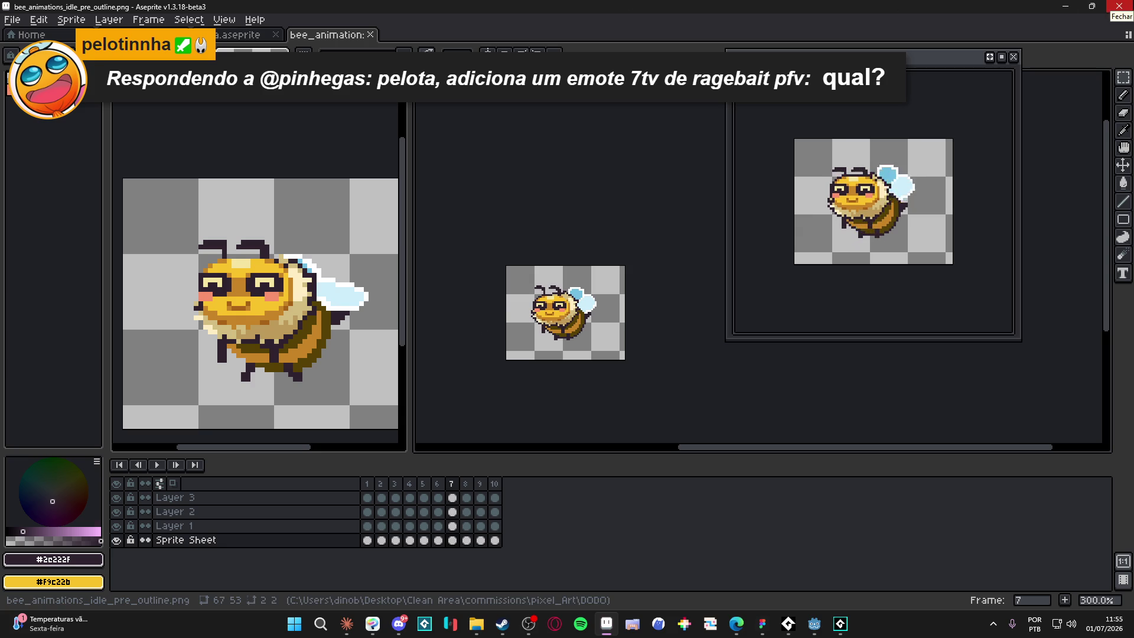
# - Sample the dark olive #564105 and paint a trial pixel on the bee's lower body
pyautogui.scroll(3, 577, 353)
pyautogui.scroll(4, 577, 353)
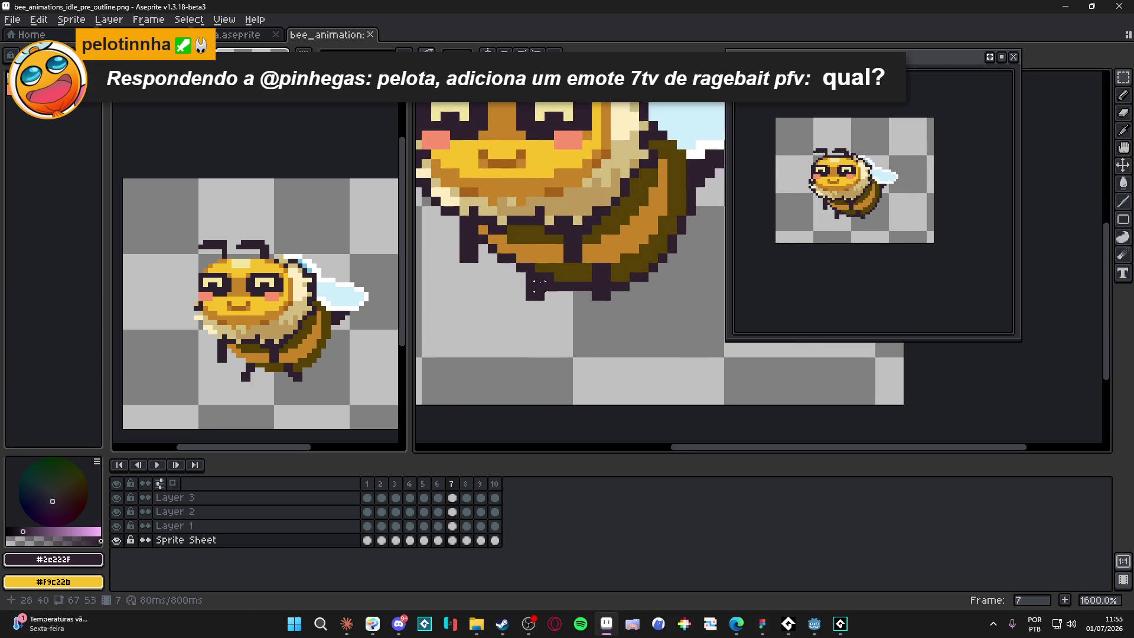
pyautogui.scroll(2, 545, 254)
pyautogui.keyDown('alt'); pyautogui.click(528, 246); pyautogui.keyUp('alt')
pyautogui.click(561, 245)
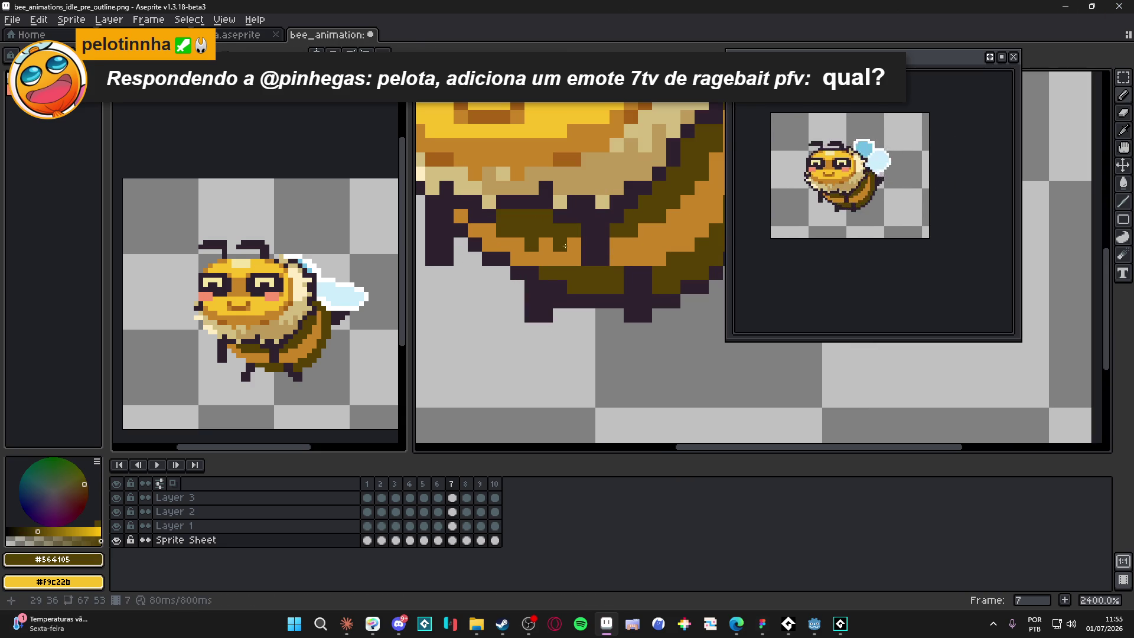
# - Undo the trial pixel on frame 7
pyautogui.scroll(-3, 561, 245)
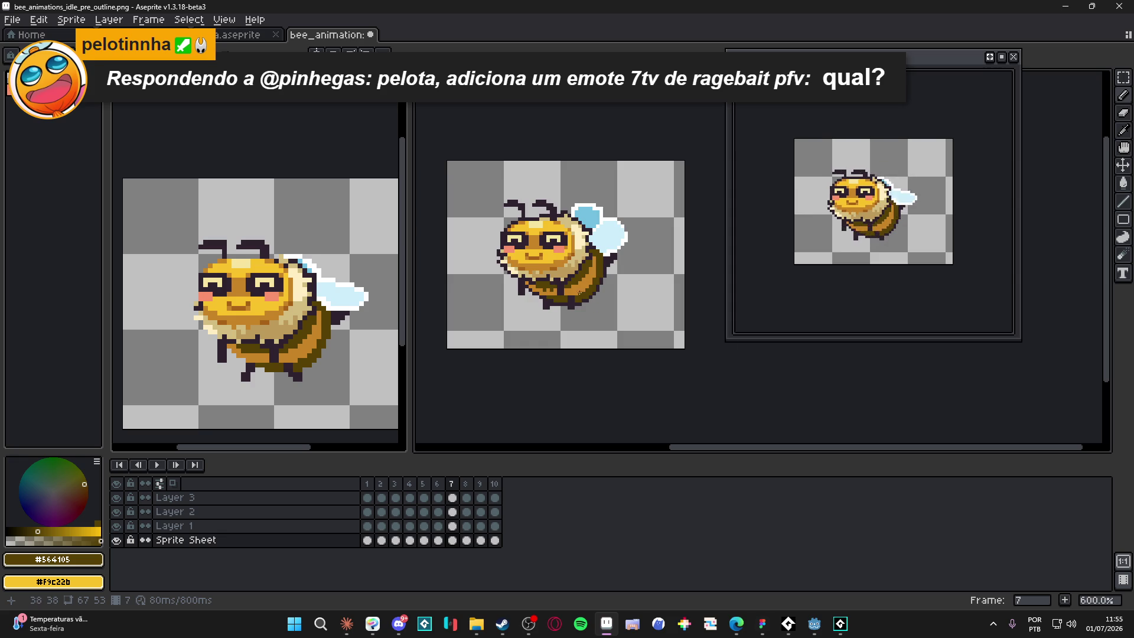
pyautogui.scroll(4, 558, 286)
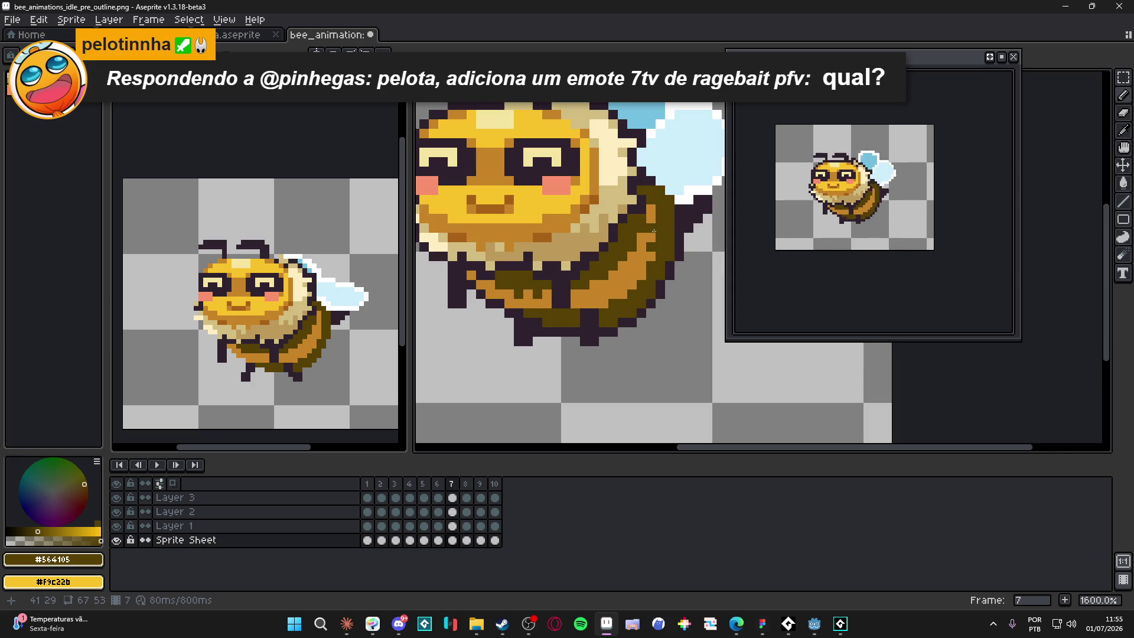
pyautogui.scroll(-4, 648, 302)
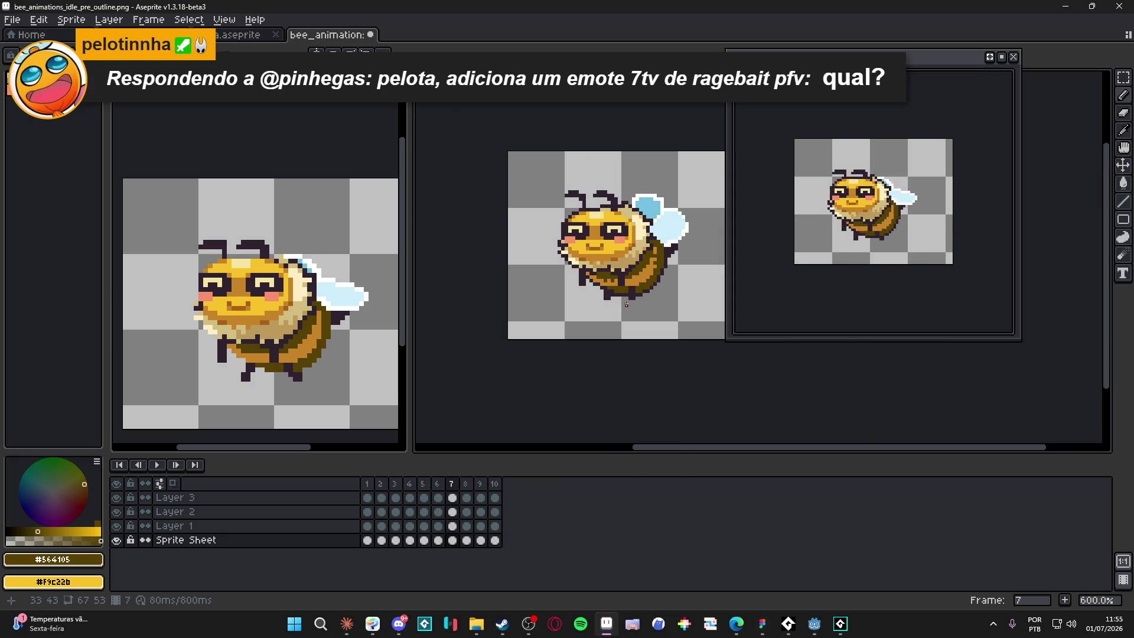
pyautogui.hotkey('ctrl', 'z')
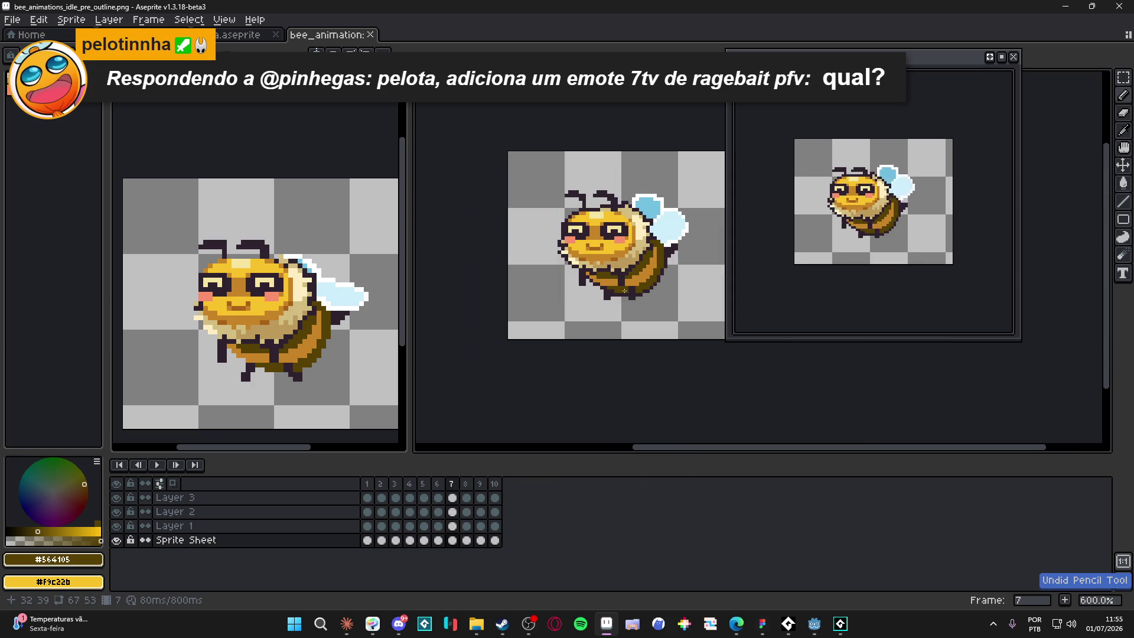
pyautogui.scroll(1, 624, 290)
pyautogui.scroll(-1, 625, 291)
pyautogui.scroll(3, 621, 299)
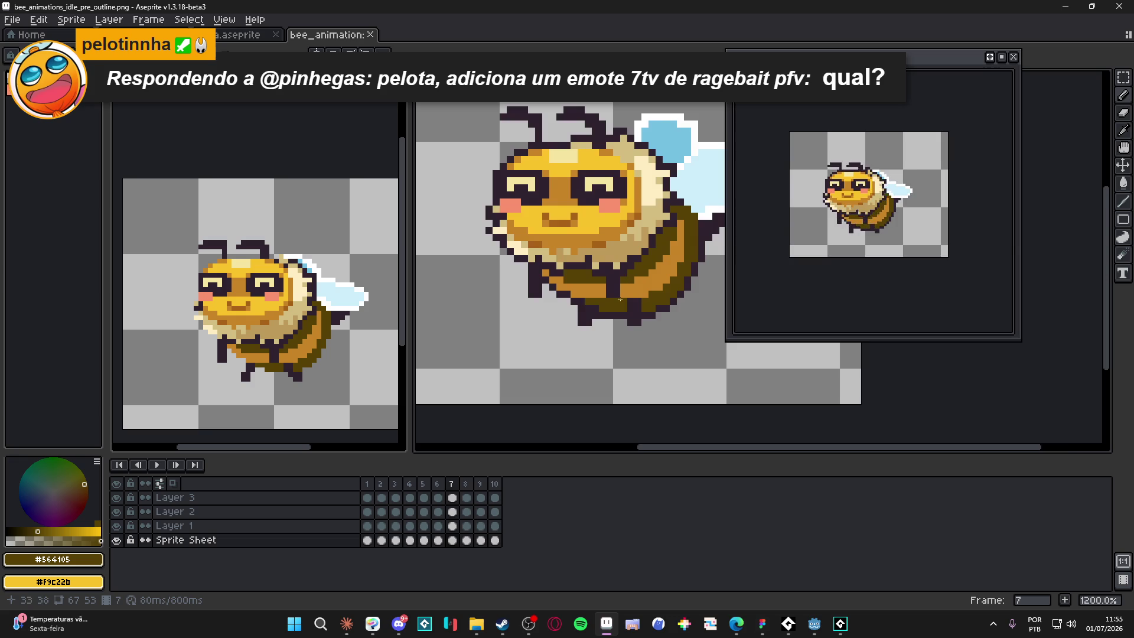
pyautogui.scroll(-4, 621, 300)
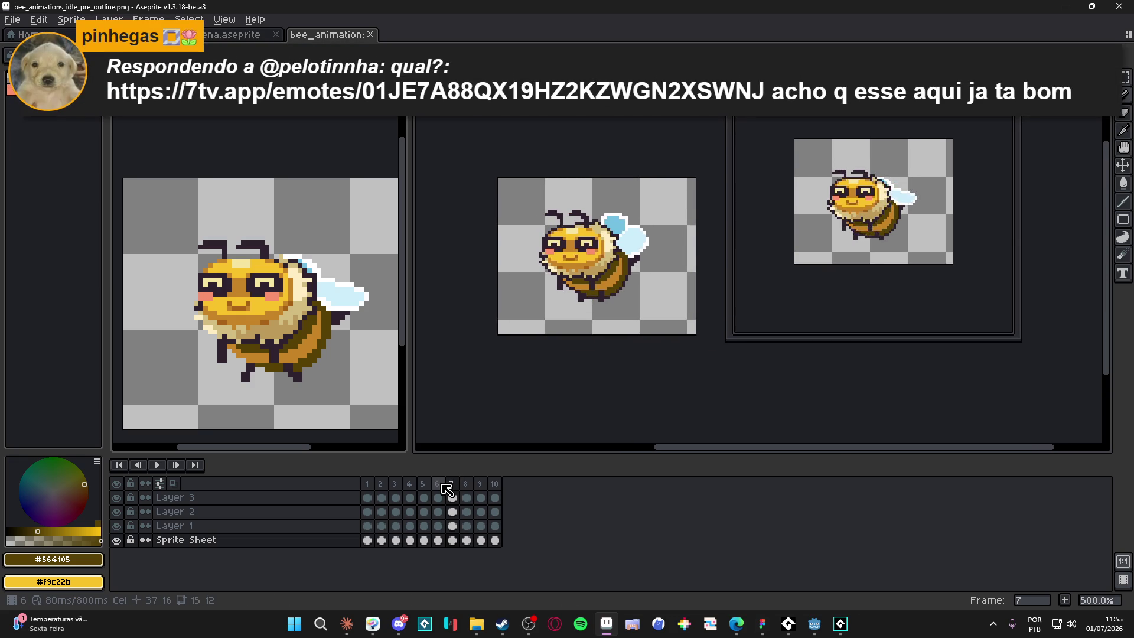
# - Move through frames 6 and 7 to frame 8 in the timeline
pyautogui.click(437, 485)
pyautogui.click(452, 486)
pyautogui.click(467, 487)
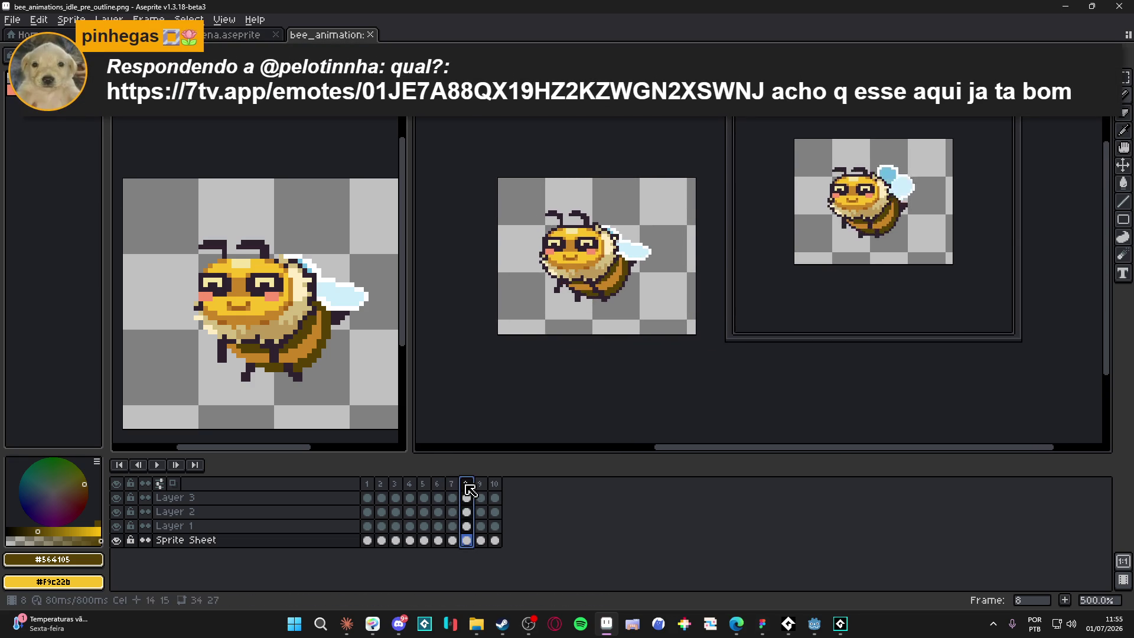
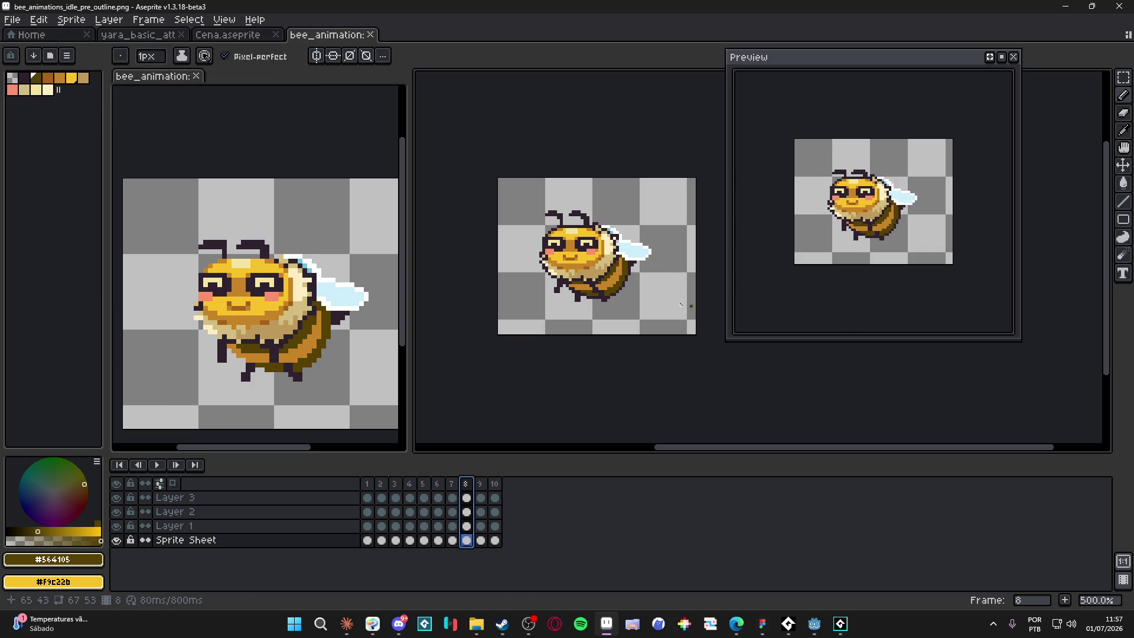
# - Deselect the frame range, save bee_animations_idle_pre_outline.png, and bring up Canvas Size
pyautogui.click(597, 276)
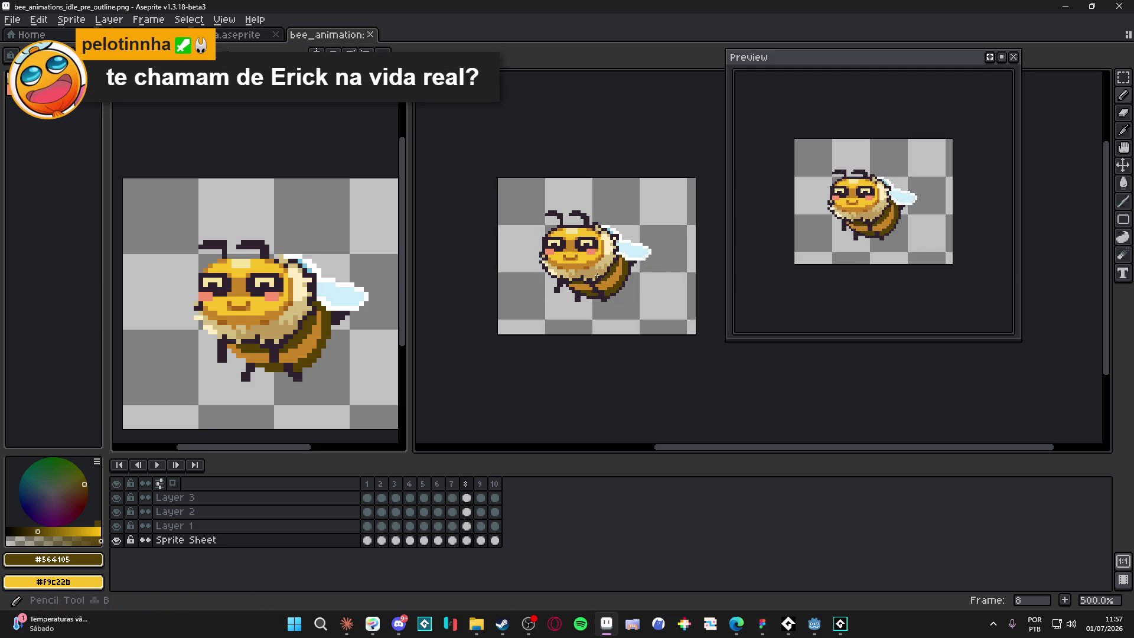
pyautogui.scroll(4, 588, 277)
pyautogui.scroll(-3, 587, 276)
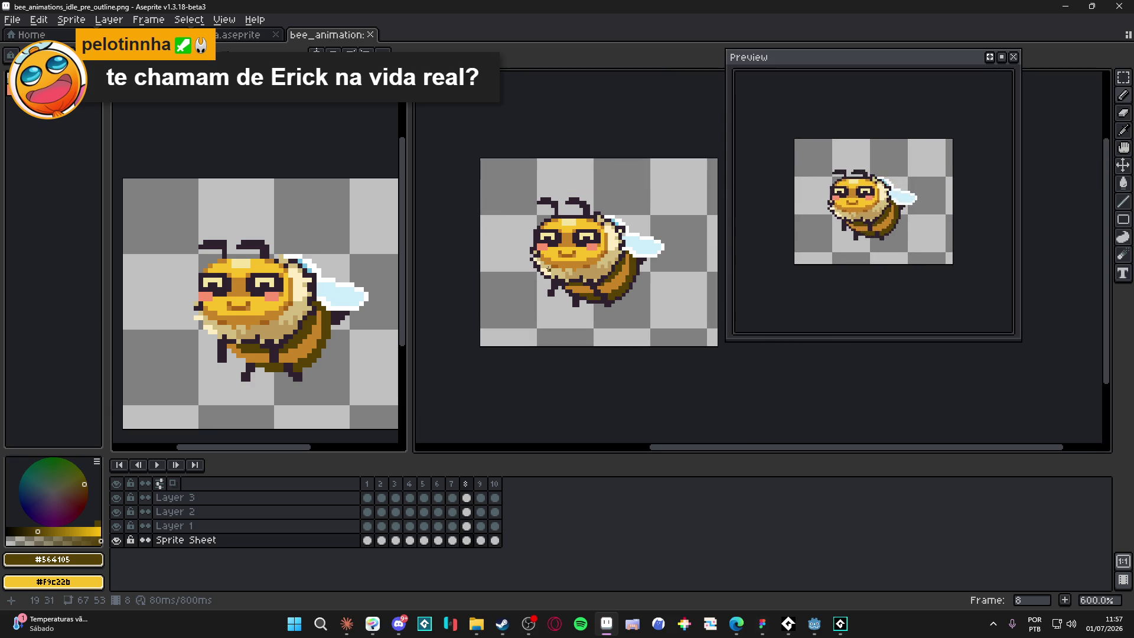
pyautogui.hotkey('ctrl', 's')
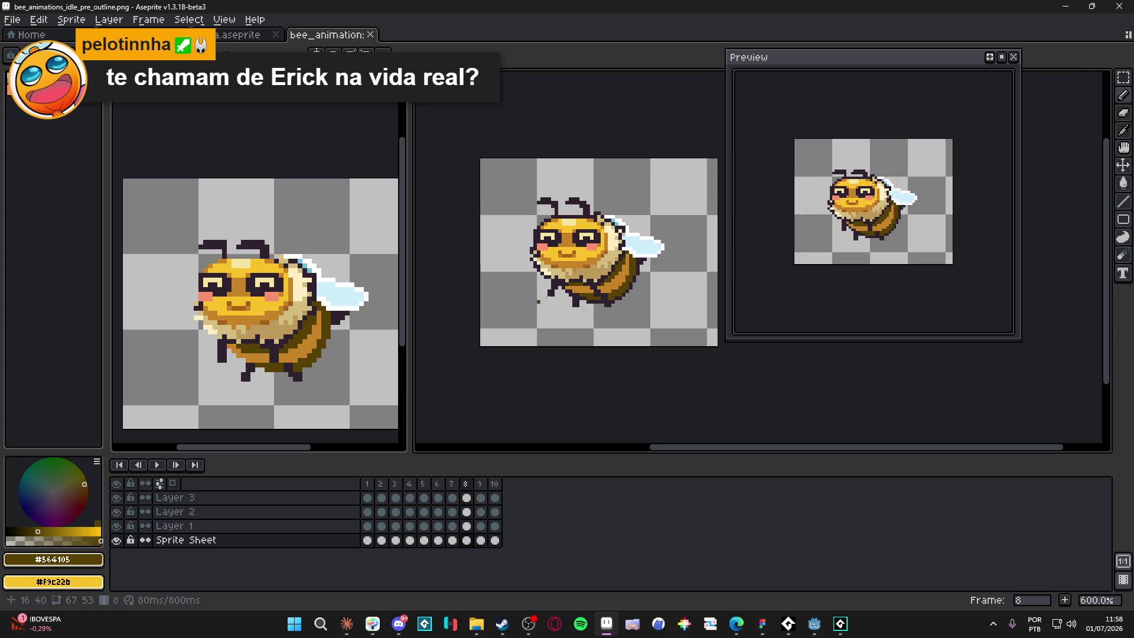
pyautogui.scroll(-2, 596, 249)
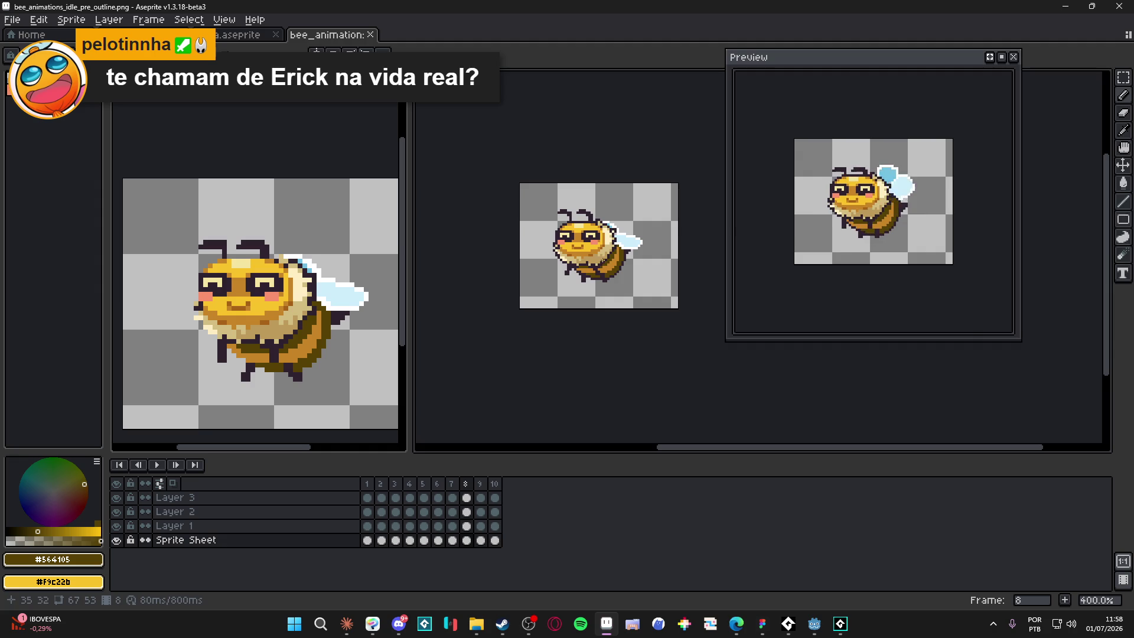
pyautogui.hotkey('ctrl', 'alt', 'c')
# - Enlarge the canvas outward toward the top-left and bottom-right
pyautogui.moveTo(679, 309); pyautogui.dragTo(697, 366)
pyautogui.moveTo(521, 179); pyautogui.dragTo(481, 135)
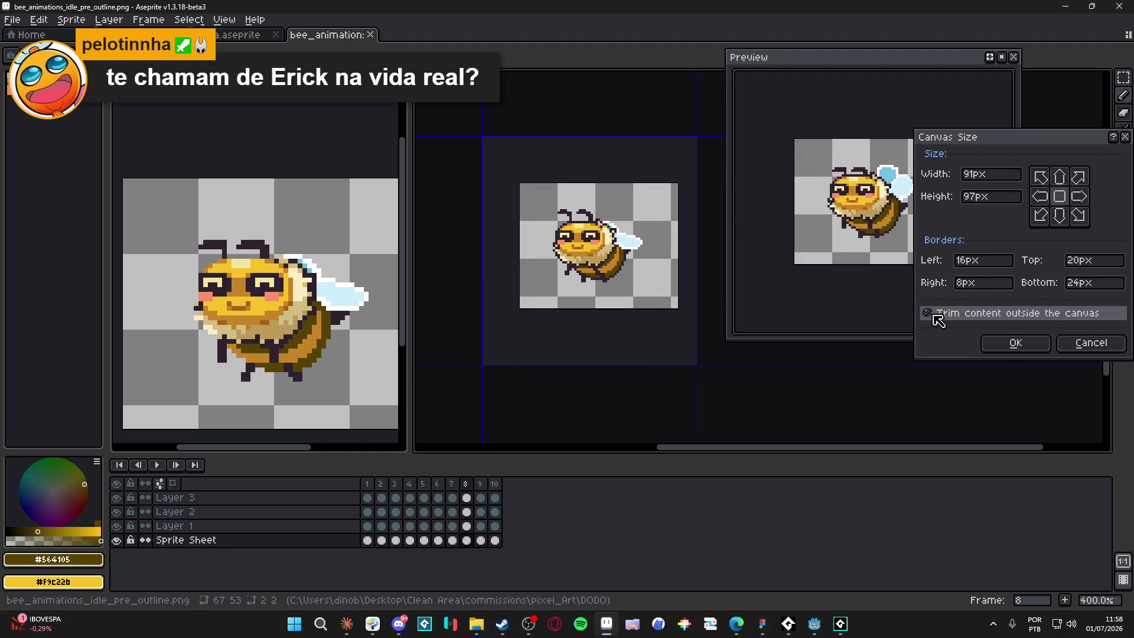
pyautogui.click(1015, 342)
# - Crop the canvas tightly around the bee to 64×48 px
pyautogui.hotkey('ctrl', 'alt', 'c')
pyautogui.moveTo(607, 127)
pyautogui.mouseDown()
pyautogui.moveTo(608, 178)
pyautogui.moveTo(609, 166)
pyautogui.mouseUp()
pyautogui.moveTo(689, 217); pyautogui.dragTo(664, 223)
pyautogui.moveTo(475, 258); pyautogui.dragTo(514, 257)
pyautogui.moveTo(627, 357); pyautogui.dragTo(628, 287)
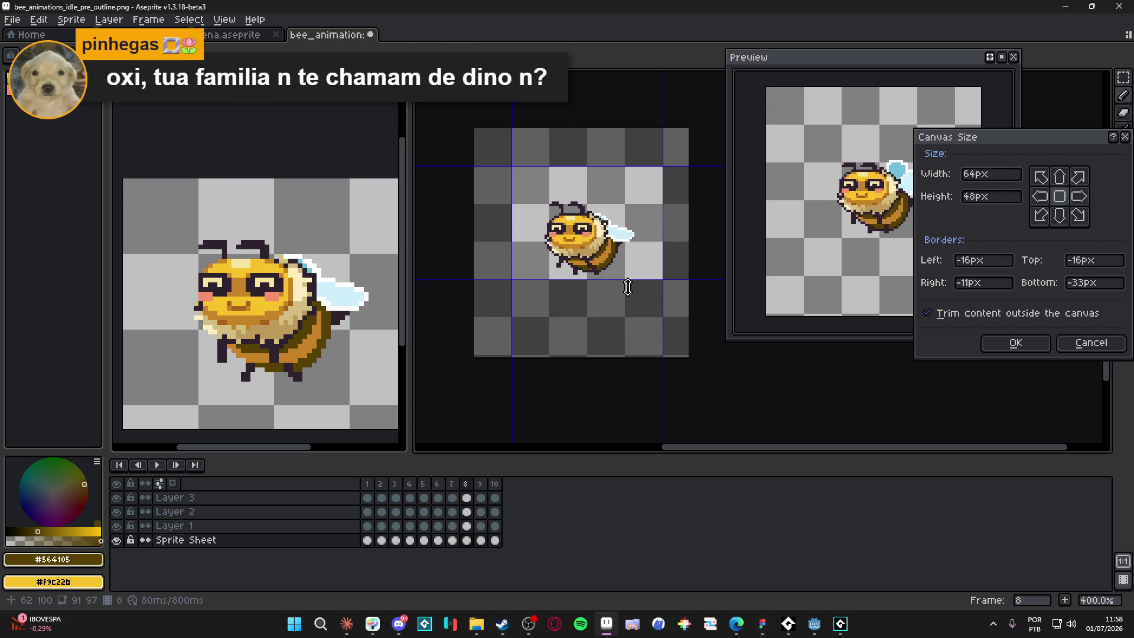
pyautogui.click(1015, 343)
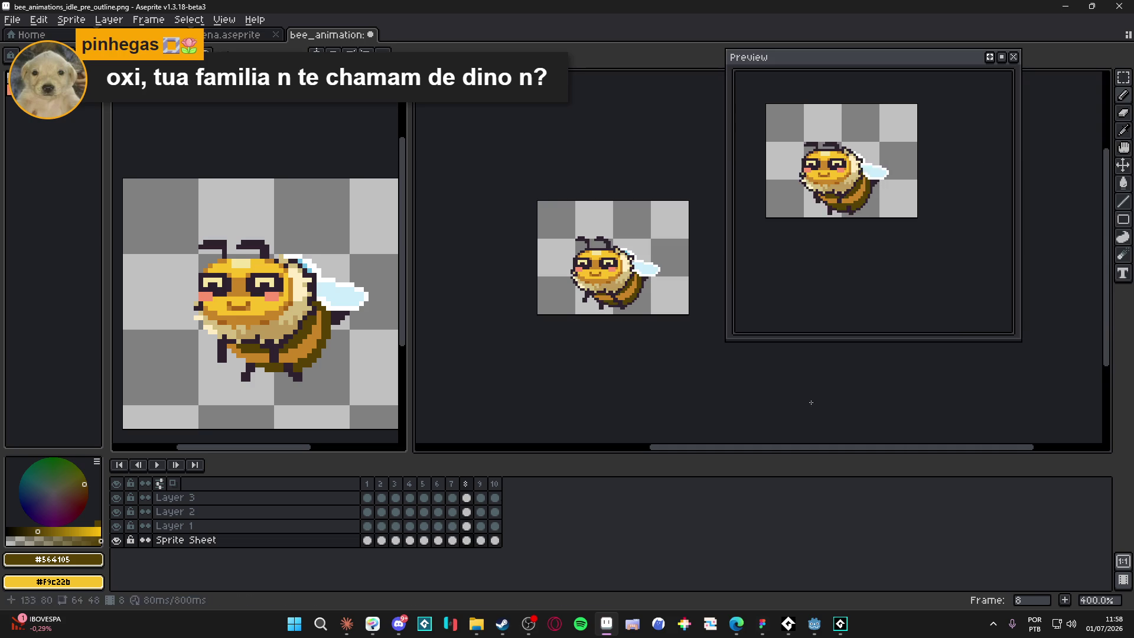
# - Merge Layers 3, 2 and 1 down into the Sprite Sheet layer
pyautogui.rightClick(348, 502)
pyautogui.click(387, 573)
pyautogui.rightClick(342, 500)
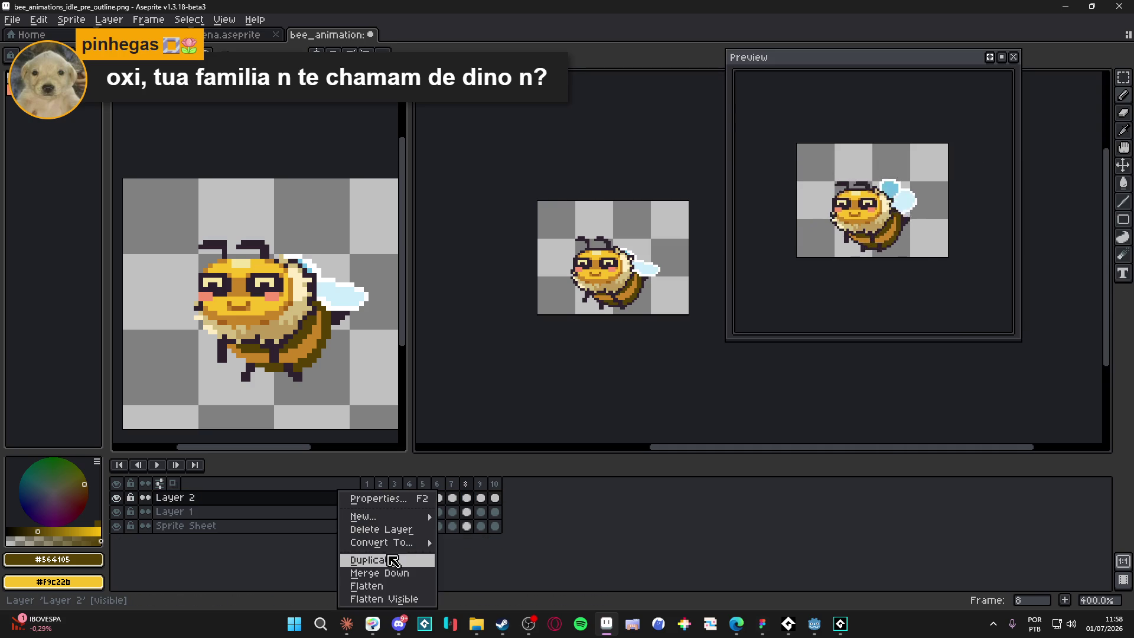
pyautogui.click(422, 573)
pyautogui.rightClick(341, 498)
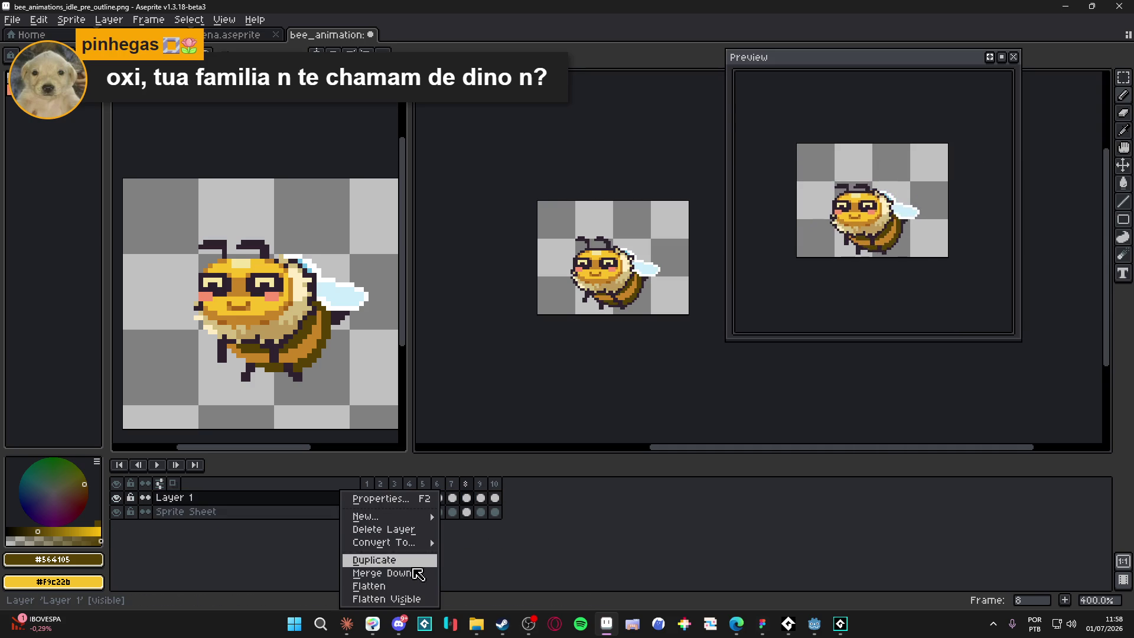
pyautogui.click(418, 574)
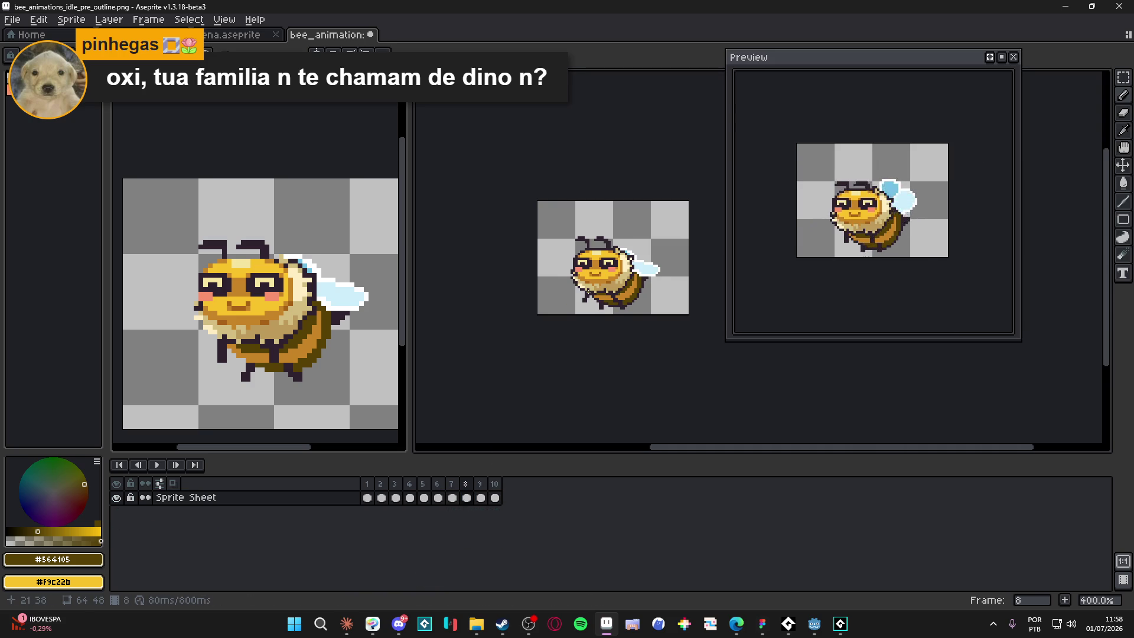
pyautogui.moveTo(575, 284); pyautogui.dragTo(597, 291)
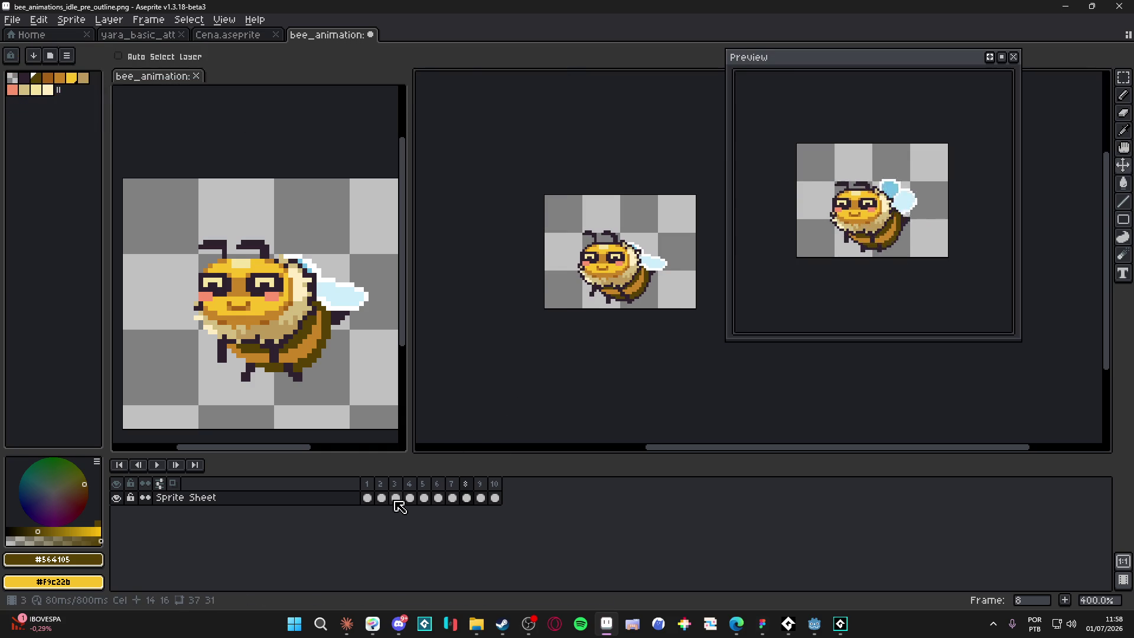
# - Select all ten frames and move the bee up about 5 px in each
pyautogui.moveTo(495, 498); pyautogui.dragTo(375, 506)
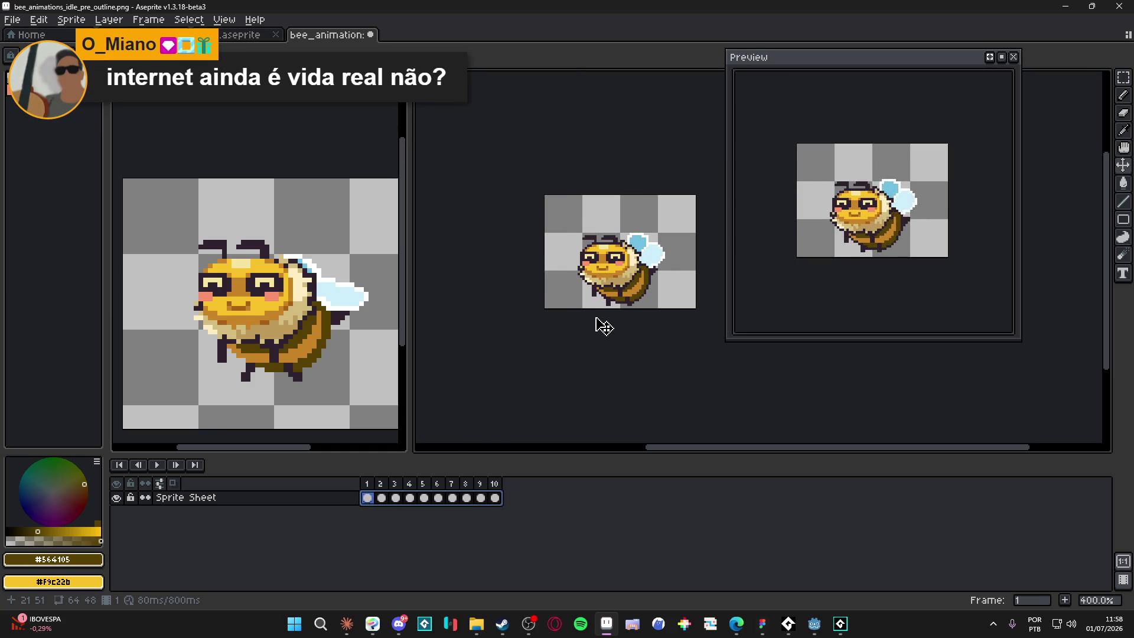
pyautogui.hotkey('shift', 'h')
pyautogui.hotkey('shift', 'h')
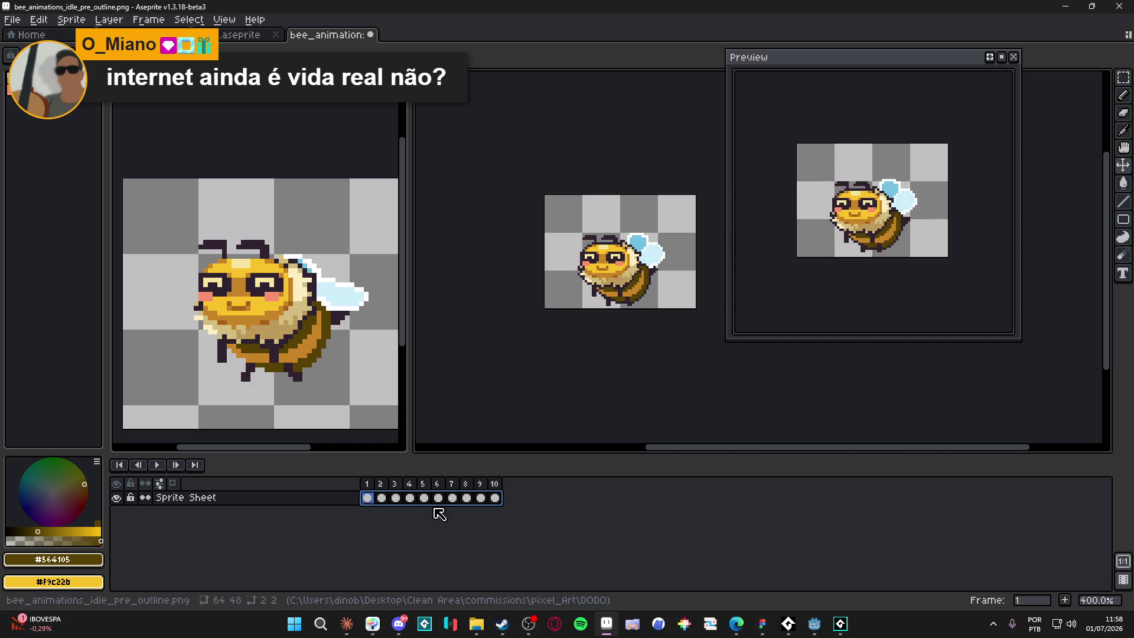
pyautogui.moveTo(495, 501); pyautogui.dragTo(372, 507)
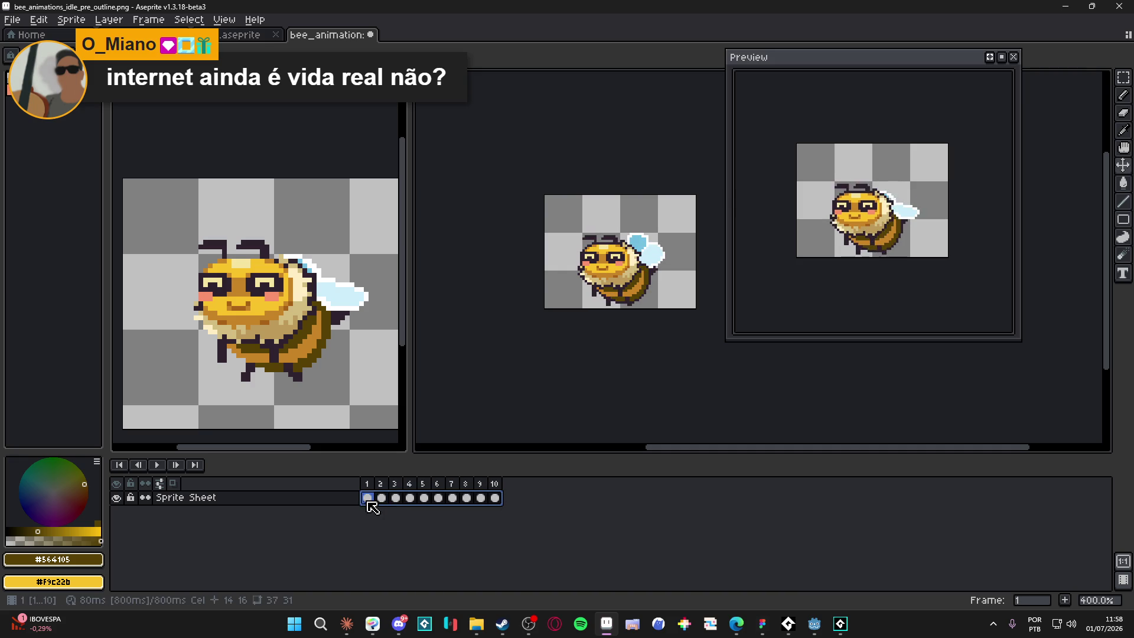
pyautogui.moveTo(614, 294); pyautogui.dragTo(615, 280)
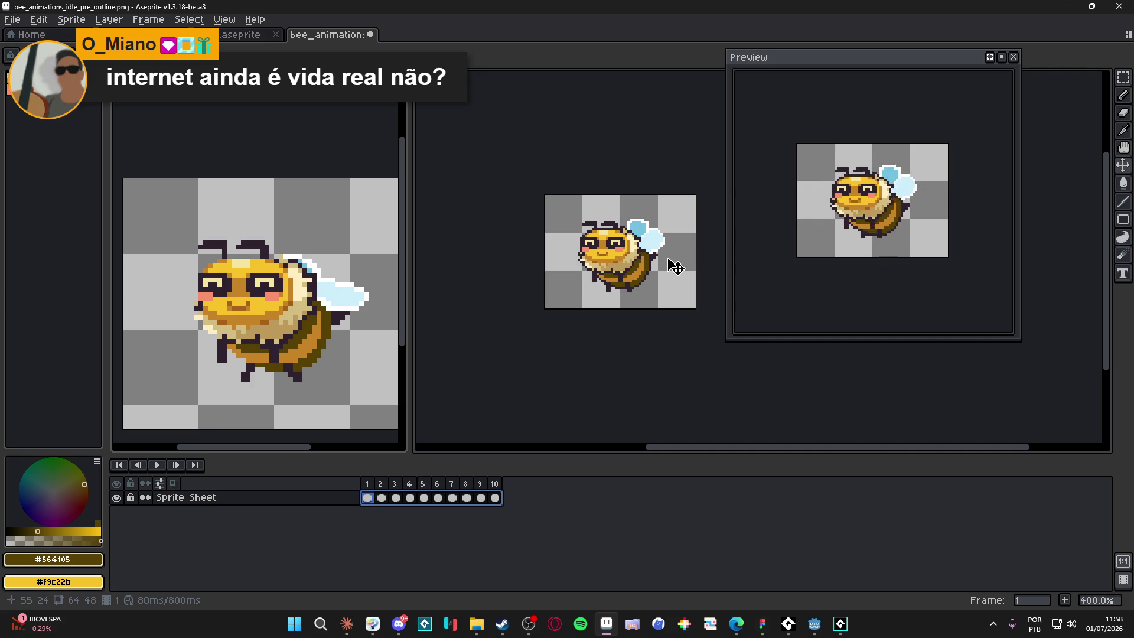
pyautogui.moveTo(638, 296); pyautogui.dragTo(630, 302)
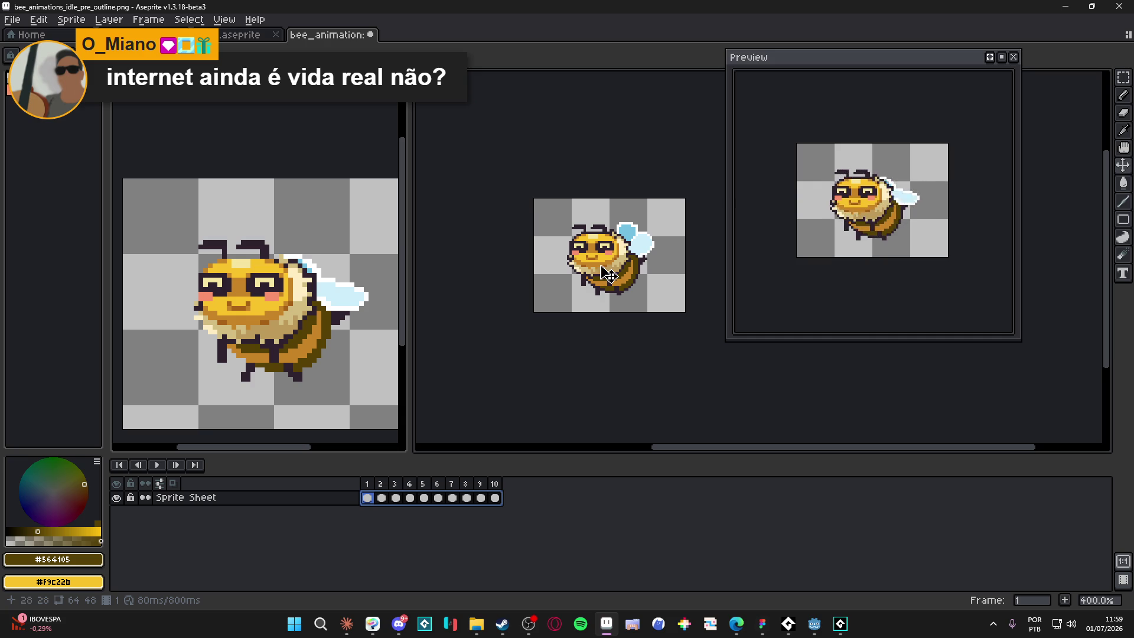
pyautogui.scroll(-1, 503, 311)
pyautogui.scroll(-3, 320, 294)
pyautogui.hotkey('ctrl', 'Tab')
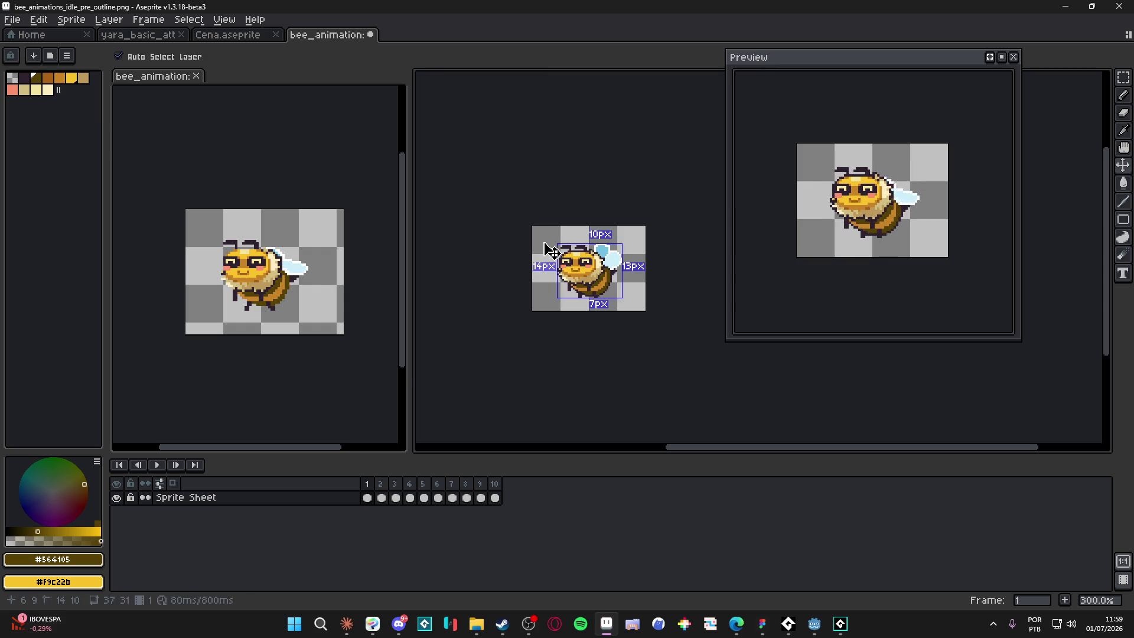
# - Export the bee animation with a Resize percentage picked from the dropdown
pyautogui.hotkey('ctrl', 'alt', 'shift', 's')
pyautogui.click(561, 158)
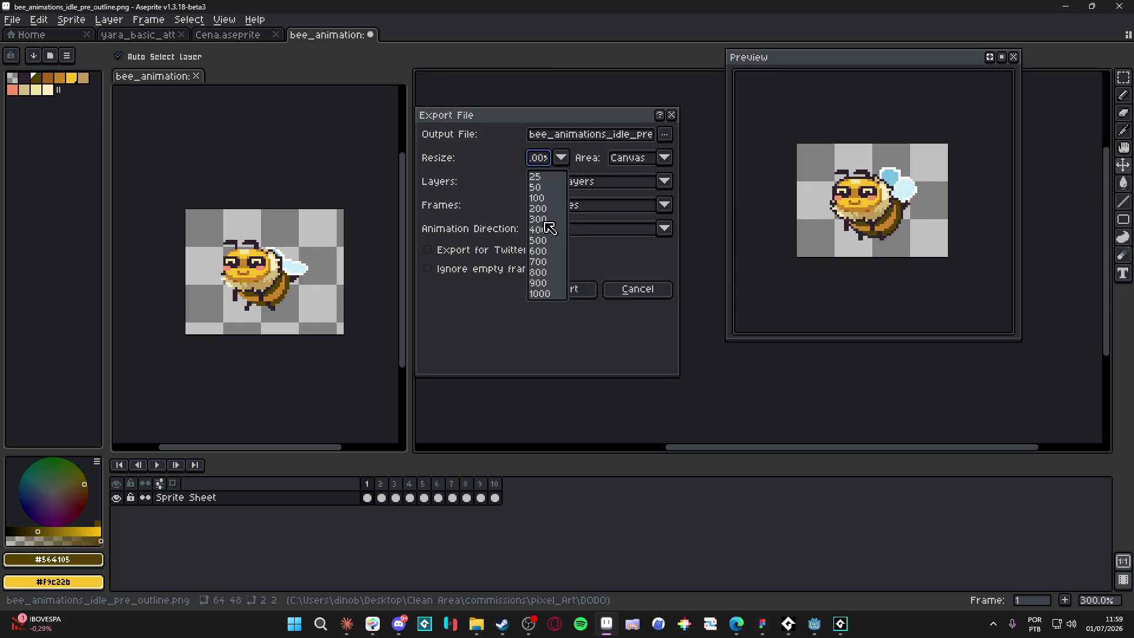
pyautogui.click(550, 232)
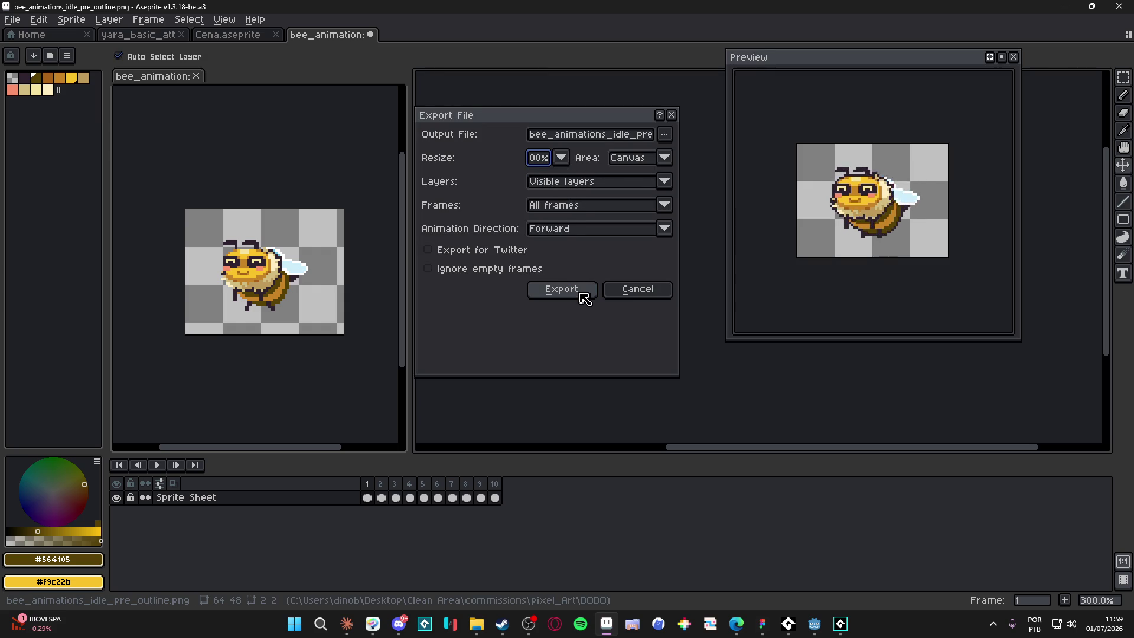
pyautogui.click(584, 298)
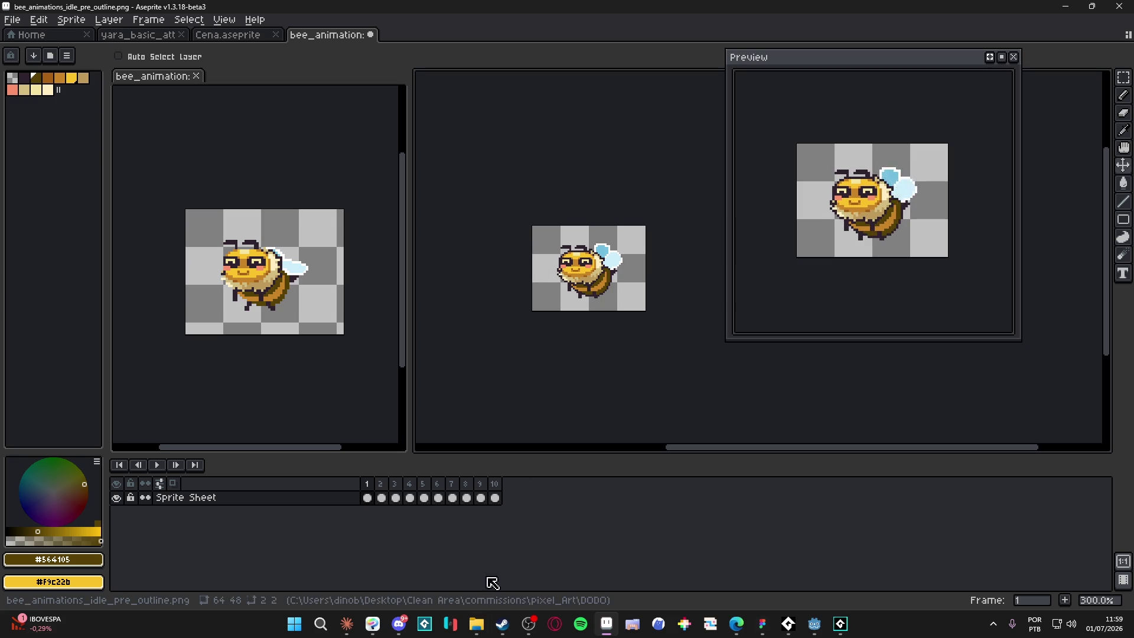